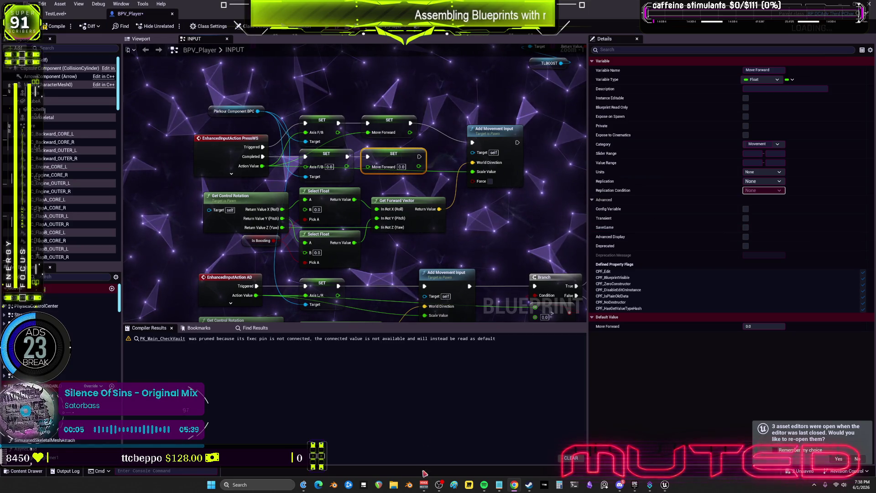
Skip to the next music track and widen the BPV_Player input graph panel
mouse_move(484, 485)
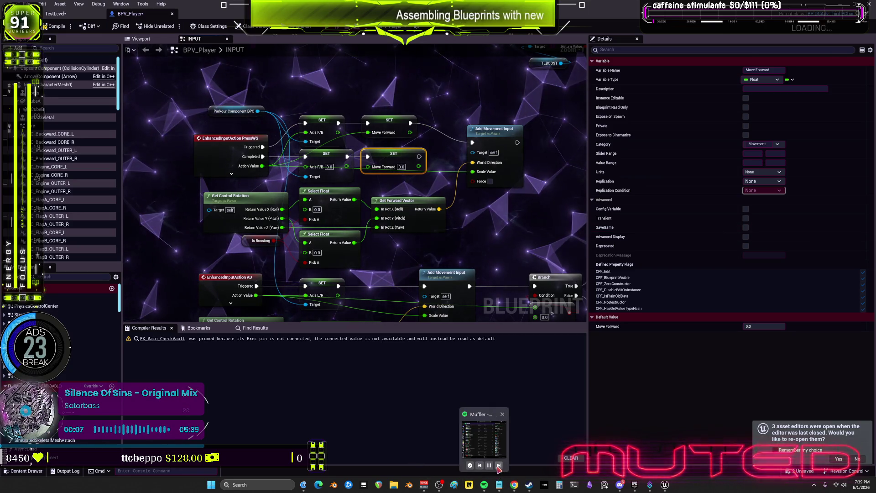
left_click(496, 467)
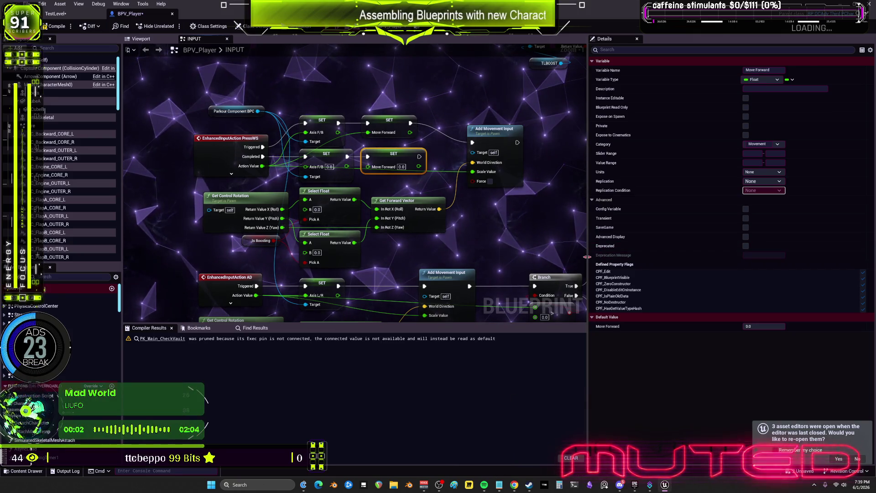
left_click_drag(588, 258, 779, 258)
scroll(620, 195, "down", 4)
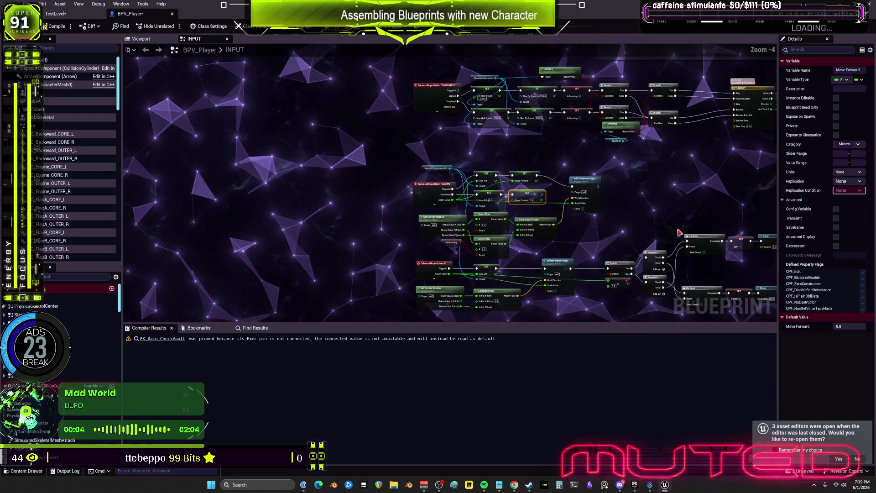
left_click_drag(508, 125, 481, 234)
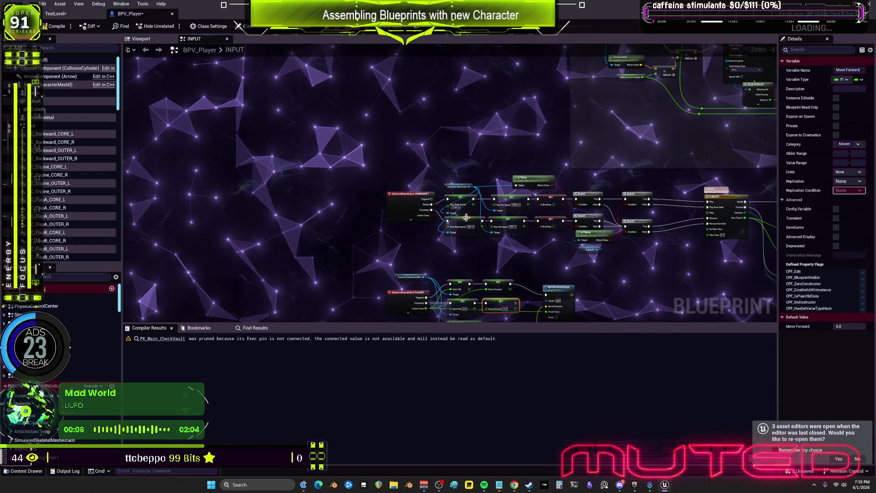
Move the Parkour Component BPC node to sit just above EnhancedInputAction PressWS
left_click(411, 296)
scroll(410, 277, "up", 5)
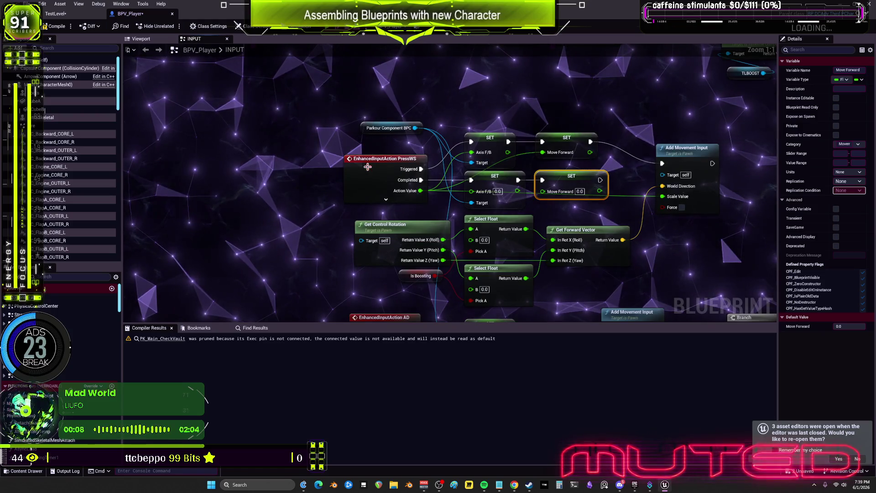
mouse_move(376, 131)
left_mouse_down()
mouse_move(527, 93)
mouse_move(294, 146)
mouse_move(275, 191)
left_mouse_up()
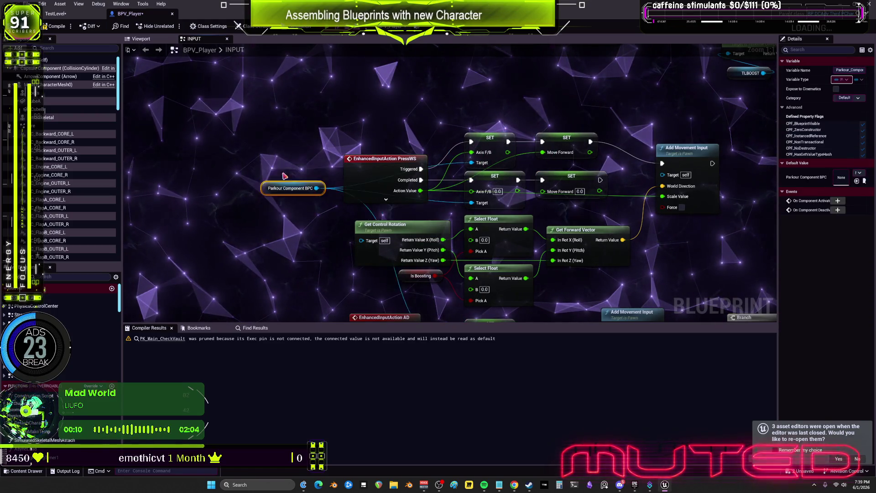
left_click_drag(481, 109, 368, 133)
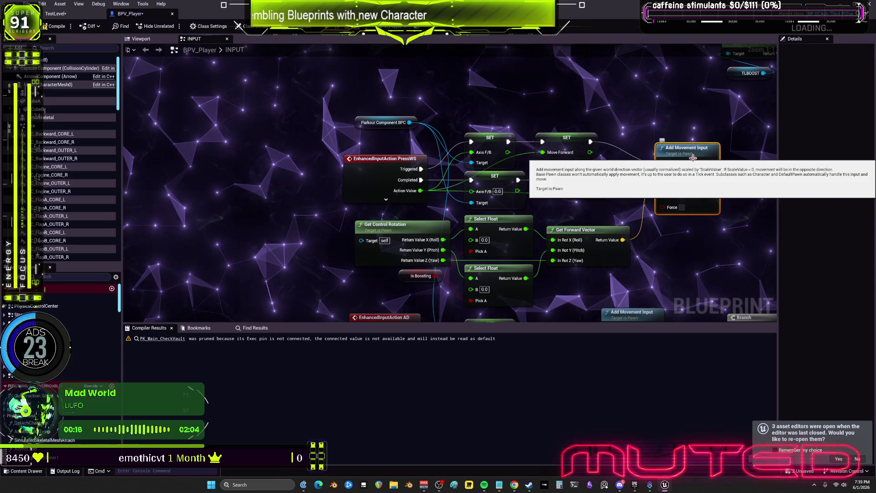
left_click_drag(360, 127, 355, 149)
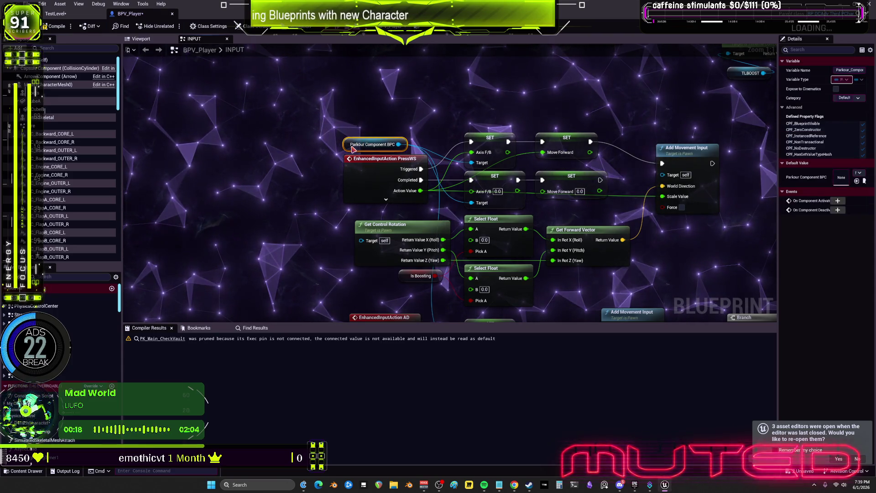
Review the Add Movement Input, Sequence and Do Once nodes, then select the character mesh component
left_click(687, 152)
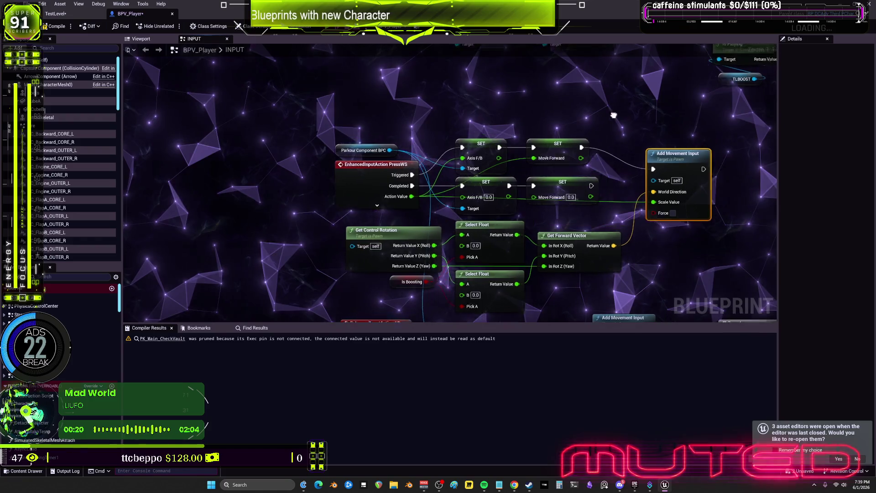
left_click_drag(692, 163, 600, 185)
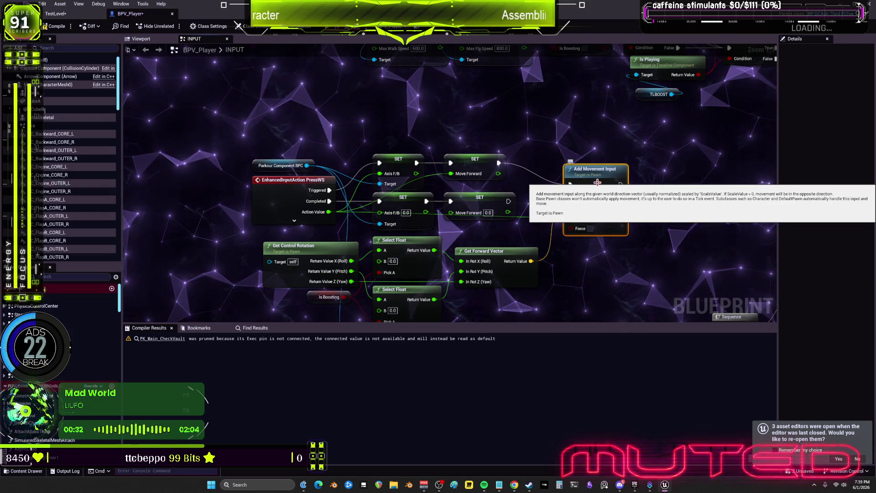
scroll(598, 182, "down", 2)
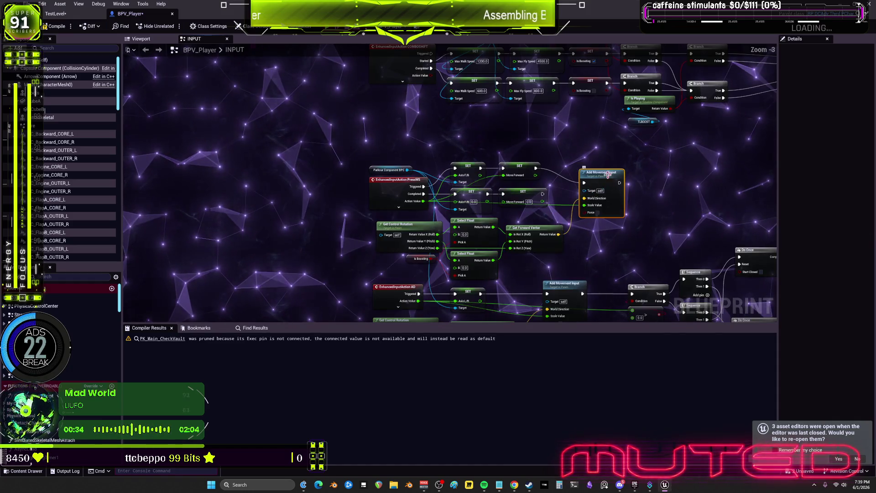
scroll(587, 185, "up", 1)
mouse_move(587, 185)
left_mouse_down()
mouse_move(558, 198)
mouse_move(414, 161)
mouse_move(685, 219)
left_mouse_up()
scroll(414, 161, "down", 1)
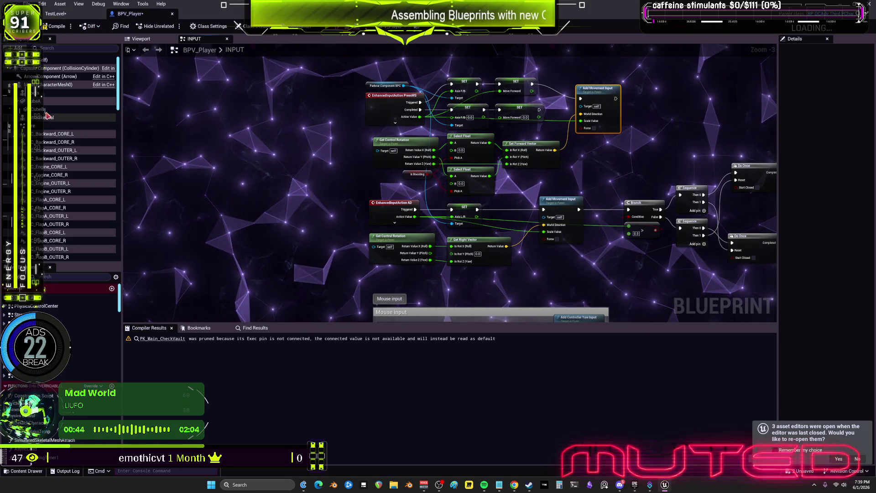
left_click(44, 87)
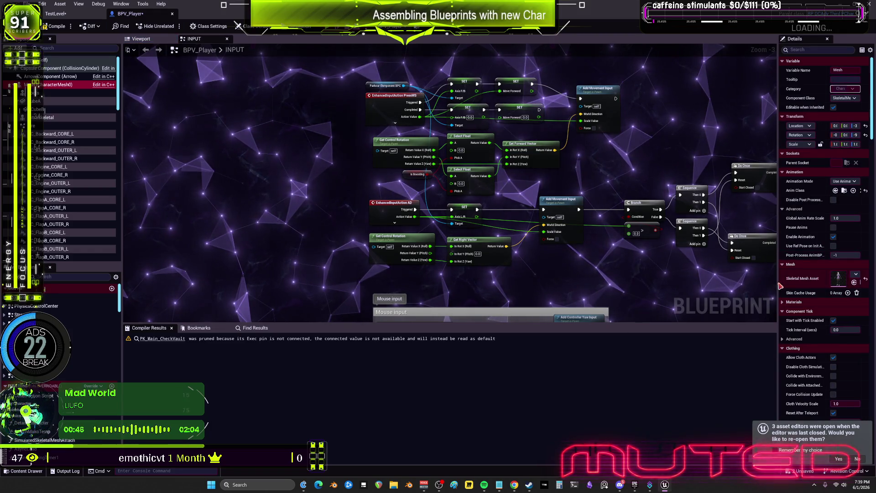
Widen the Details panel and filter by 'physi' to check the Physics Asset Override (BEWMV_PhysicsAsset)
left_click_drag(779, 286, 582, 261)
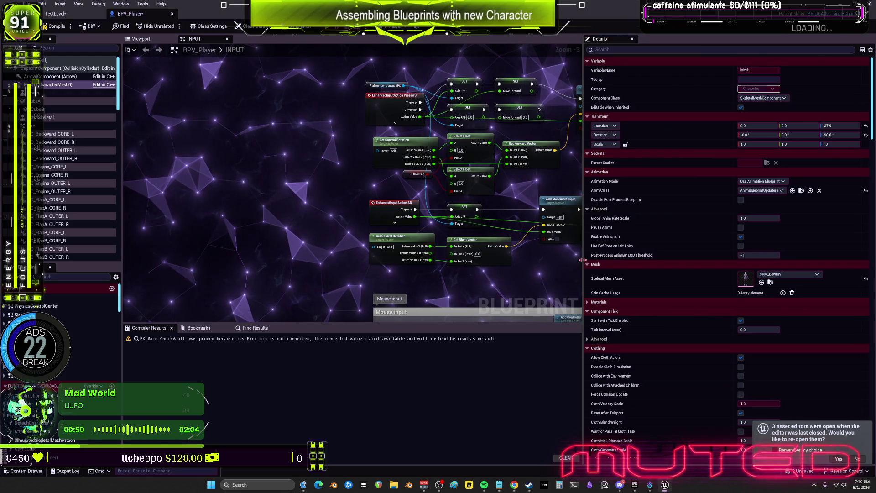
scroll(663, 262, "down", 15)
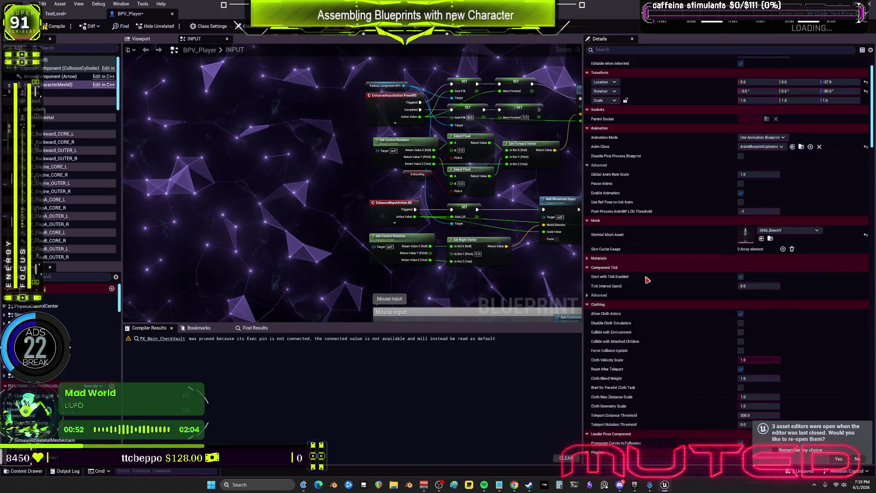
scroll(663, 262, "down", 10)
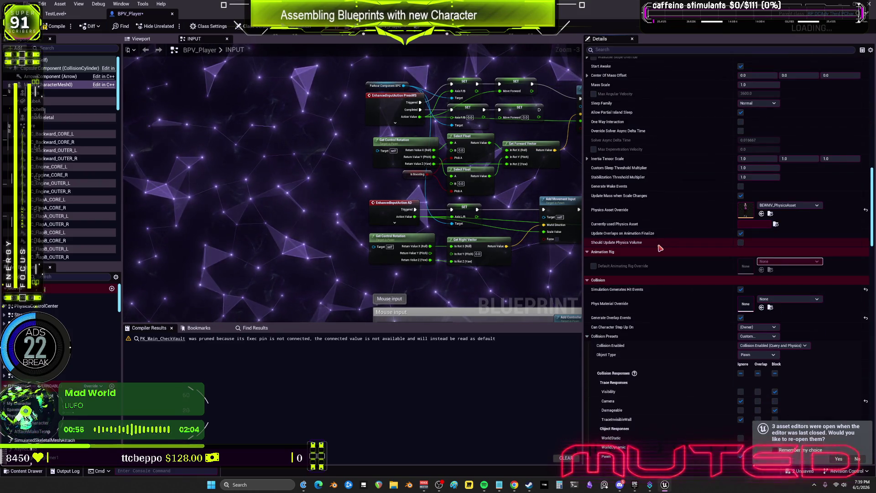
scroll(666, 248, "down", 10)
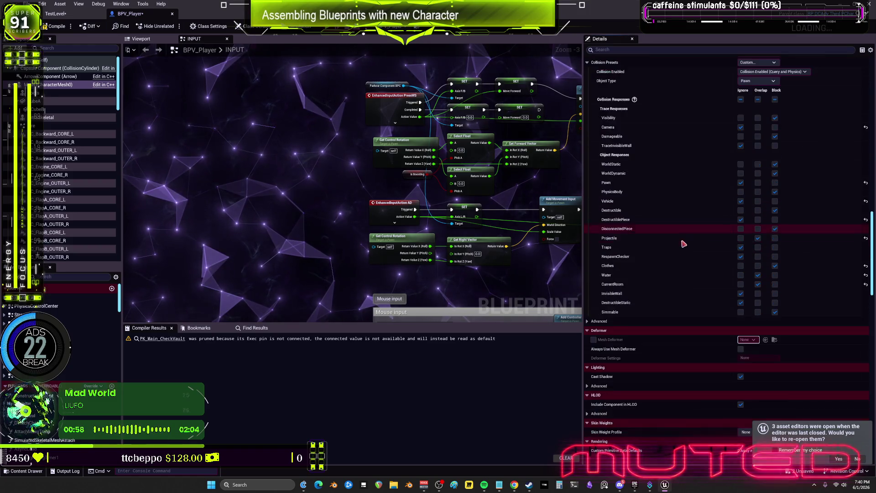
scroll(683, 244, "down", 10)
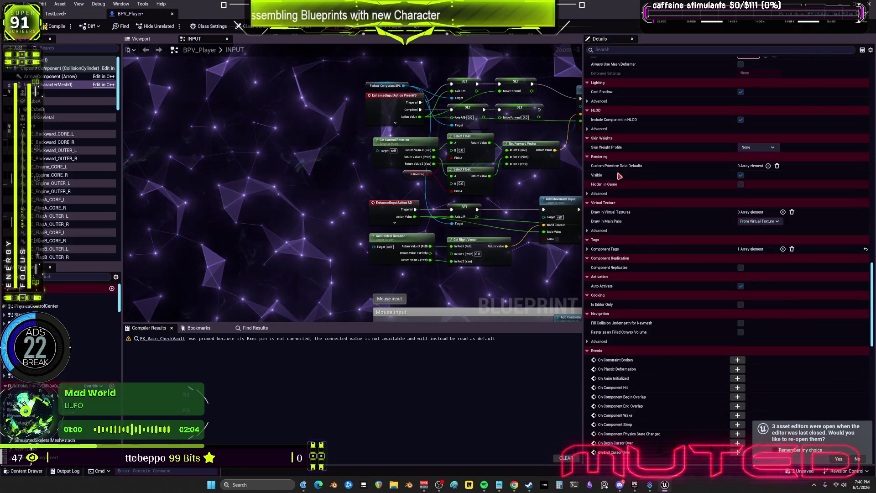
type("physi")
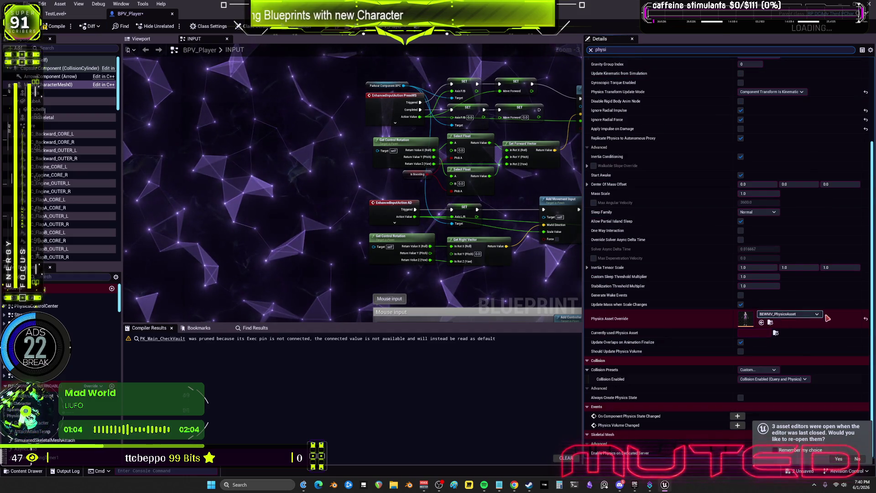
left_click(866, 318)
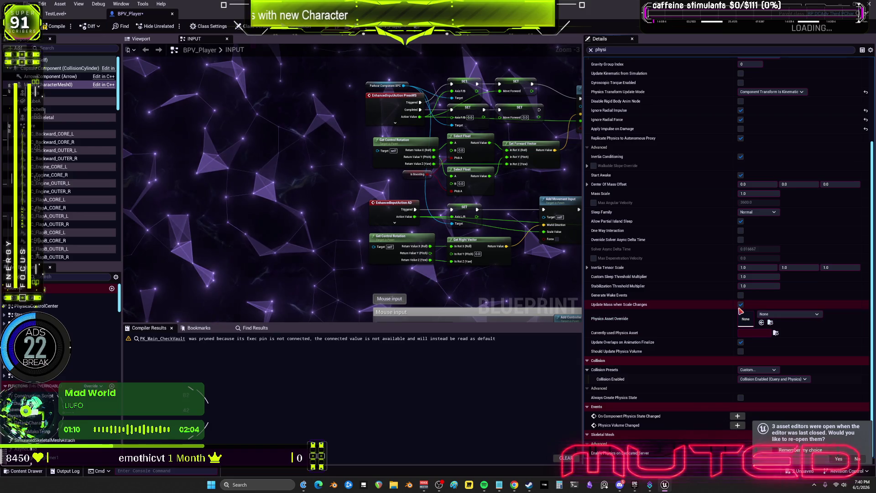
scroll(728, 302, "up", 2)
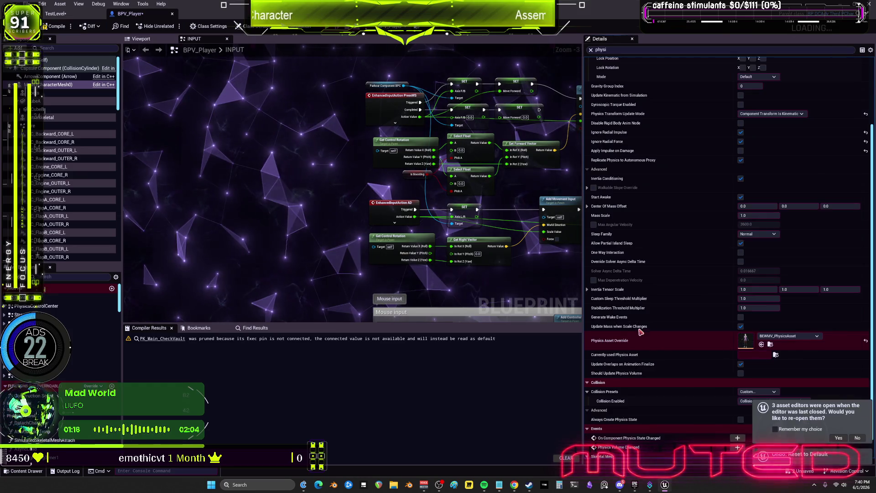
scroll(701, 236, "up", 5)
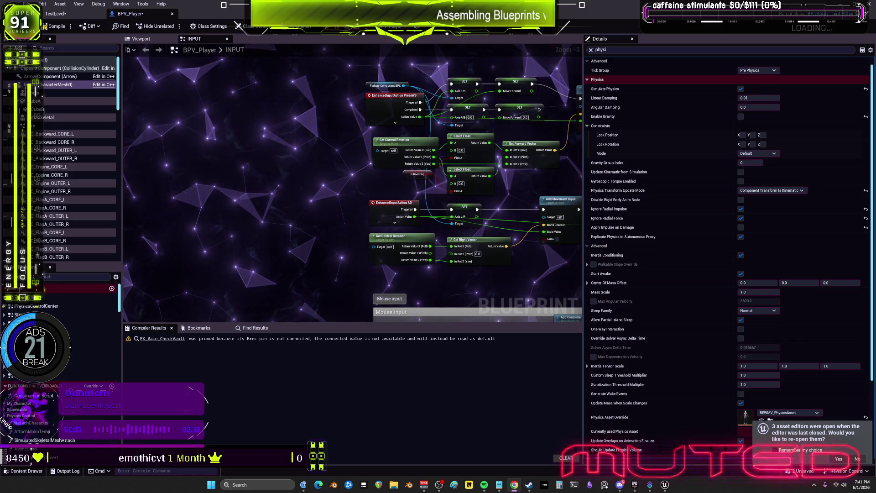
Narrow the properties panel to enlarge the graph and compile BPV_Player with F7
scroll(467, 204, "down", 3)
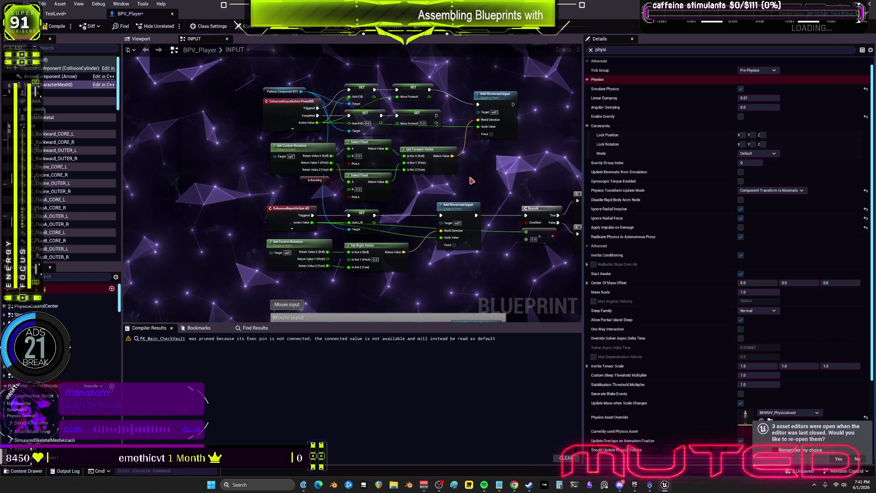
scroll(420, 237, "up", 5)
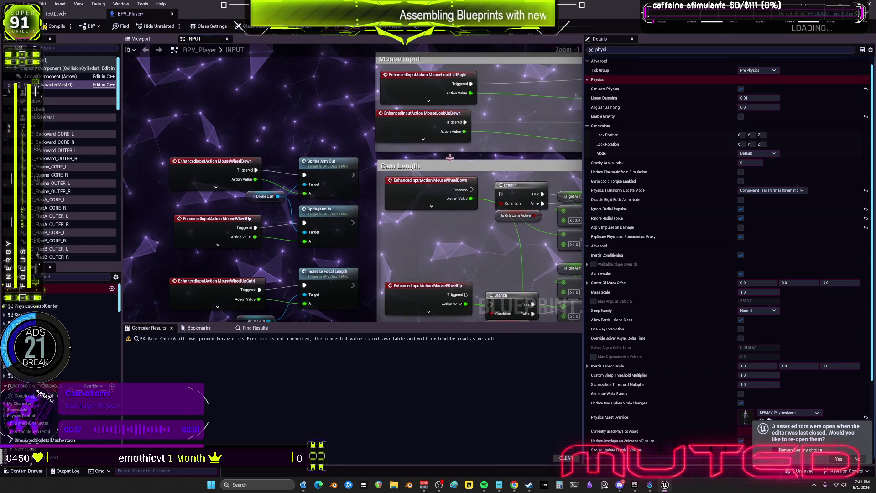
scroll(434, 286, "down", 2)
left_click_drag(584, 183, 741, 183)
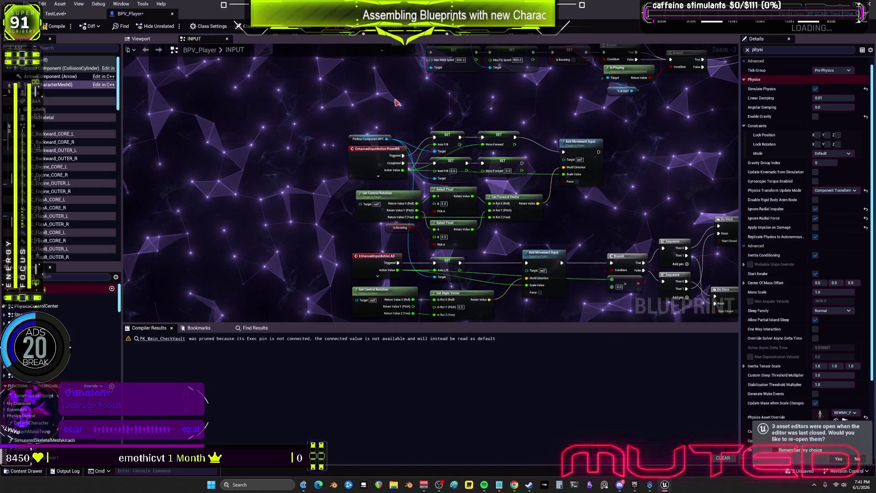
key("F7")
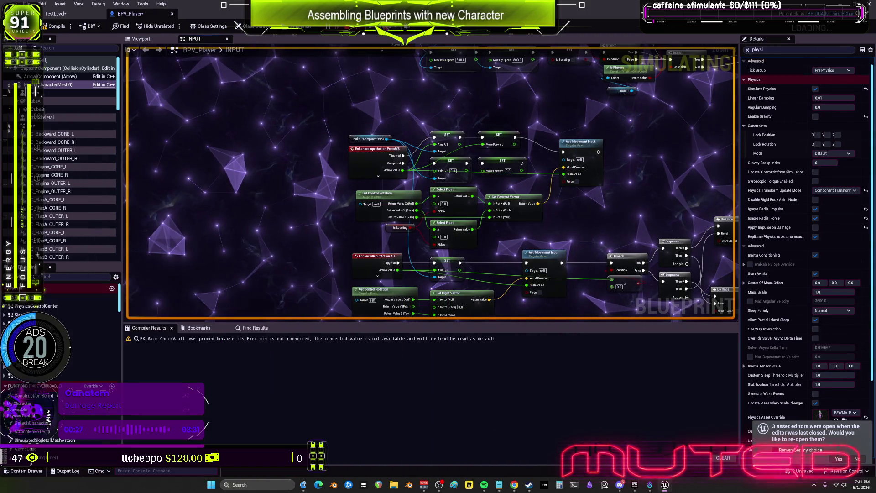
Move the Bewm Preview window to the lower left, test D movement, then select BPV_Player in TestLevel
left_click(459, 151)
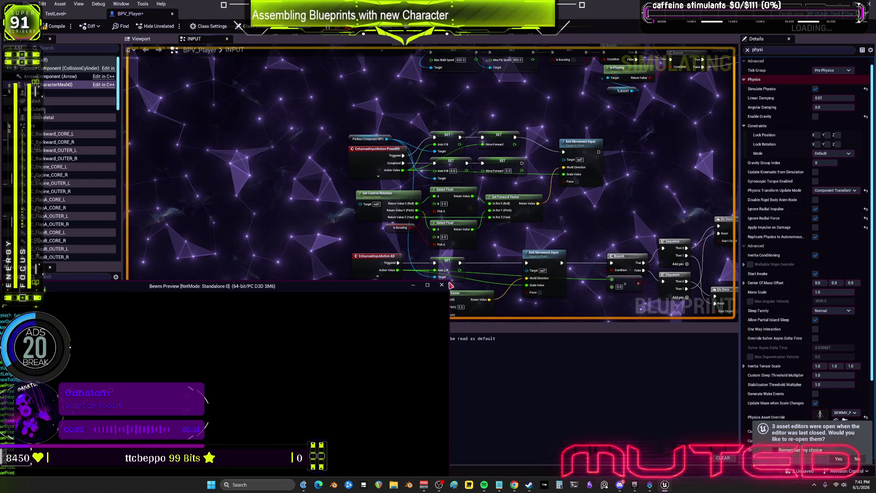
mouse_move(434, 287)
left_mouse_down()
mouse_move(155, 396)
mouse_move(264, 222)
left_mouse_up()
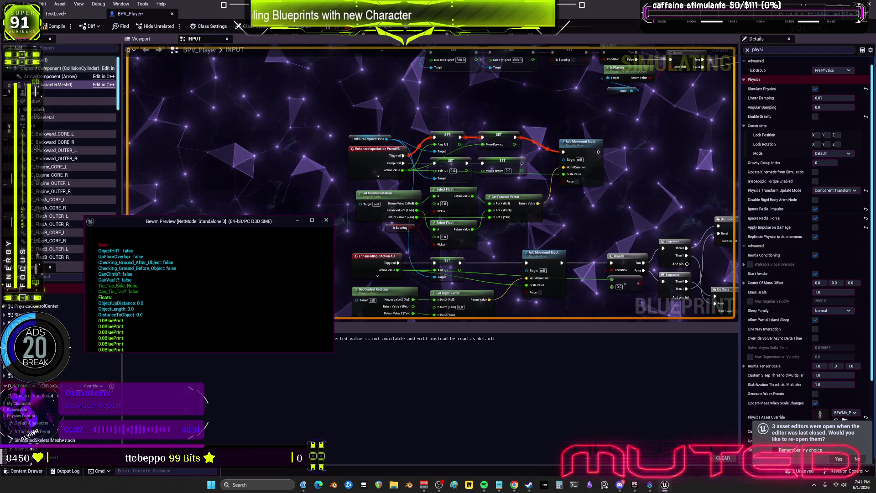
key("d")
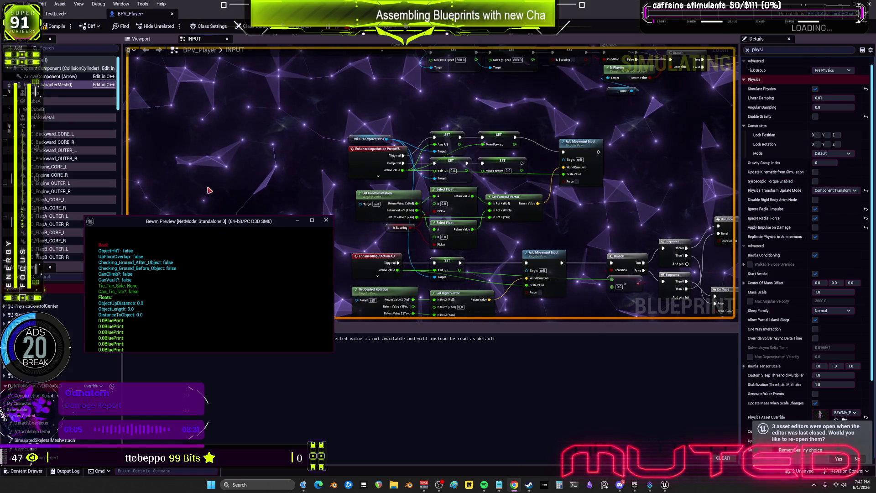
key("ctrl+Tab")
left_click(692, 76)
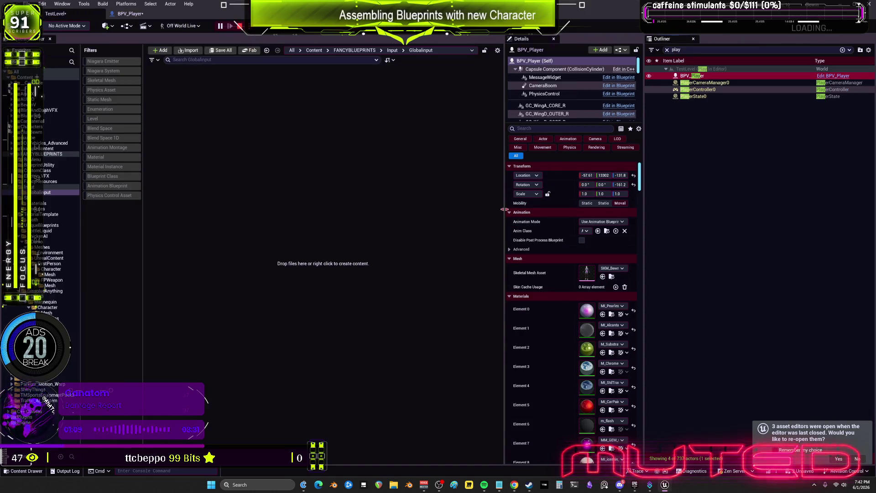
Widen the Details panel, then bring up the standalone Bewm Preview and end play with Esc
left_click_drag(504, 210, 376, 209)
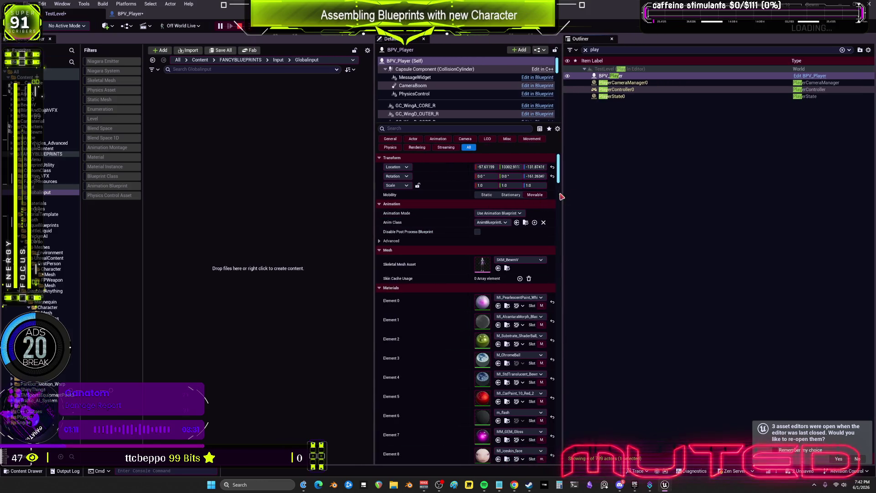
left_click_drag(563, 196, 634, 195)
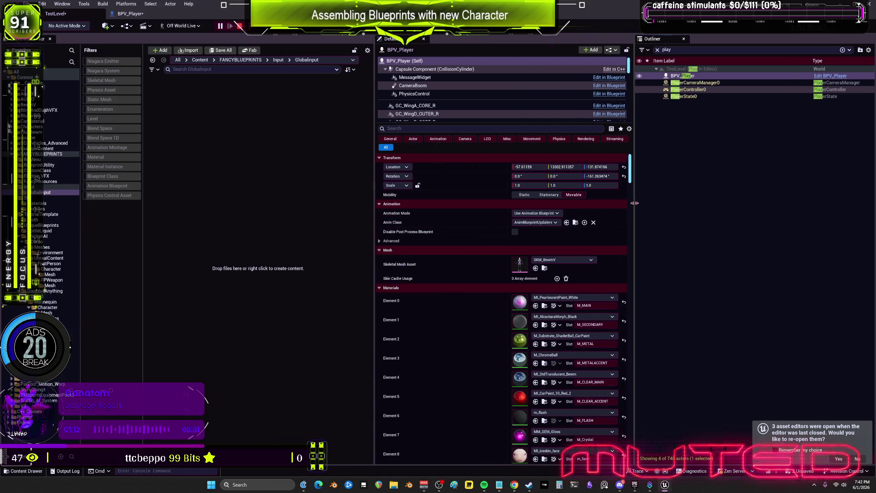
left_click(664, 487)
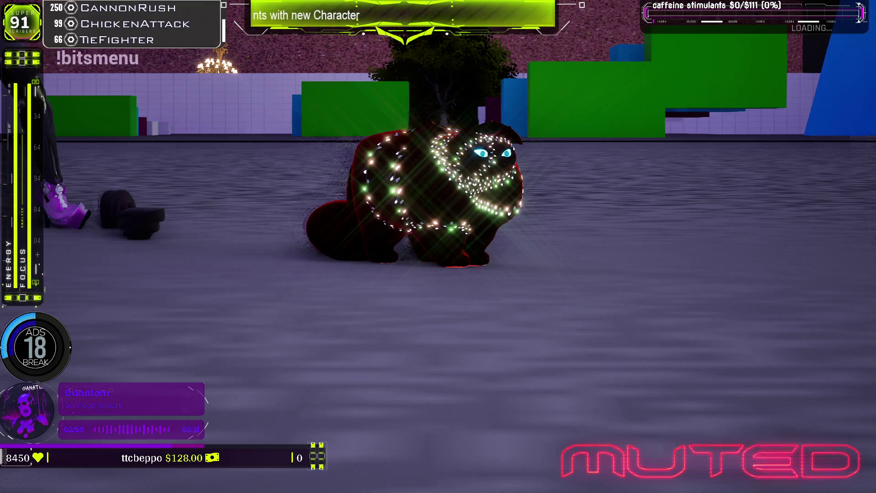
key("Escape")
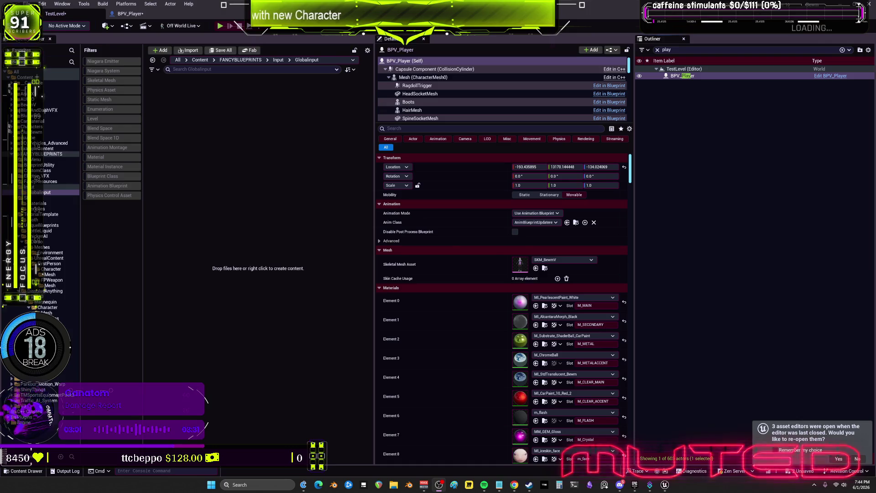
Deselect BPV_Player and launch a standalone preview of the level with Alt+P
left_click(708, 232)
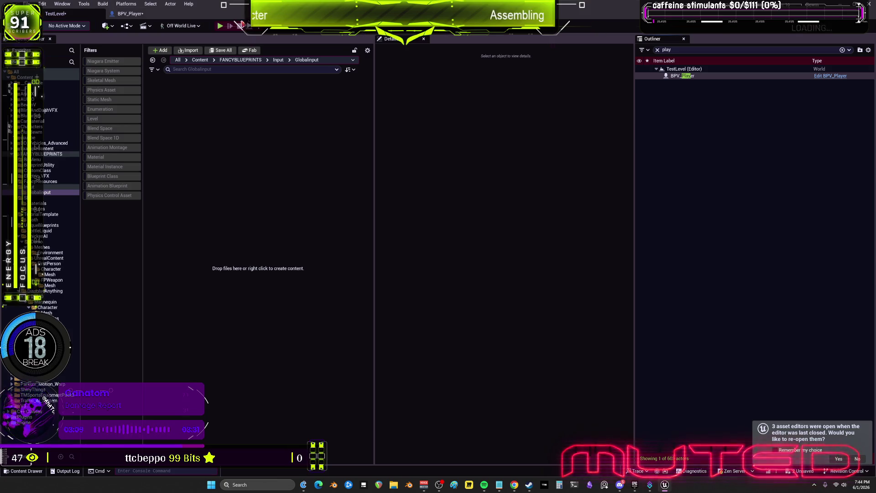
key("alt+p")
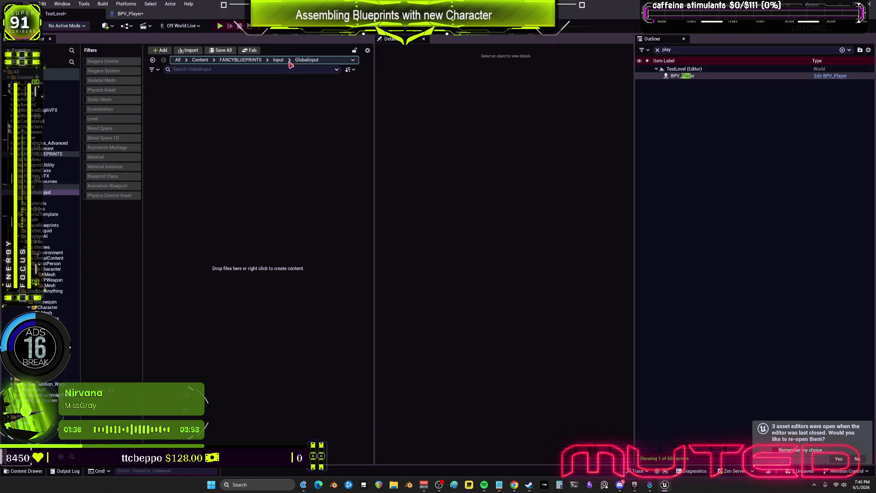
Clear the Outliner's 'play' filter to list all 603 actors and bring up the Notepad to-do notes
left_click(658, 50)
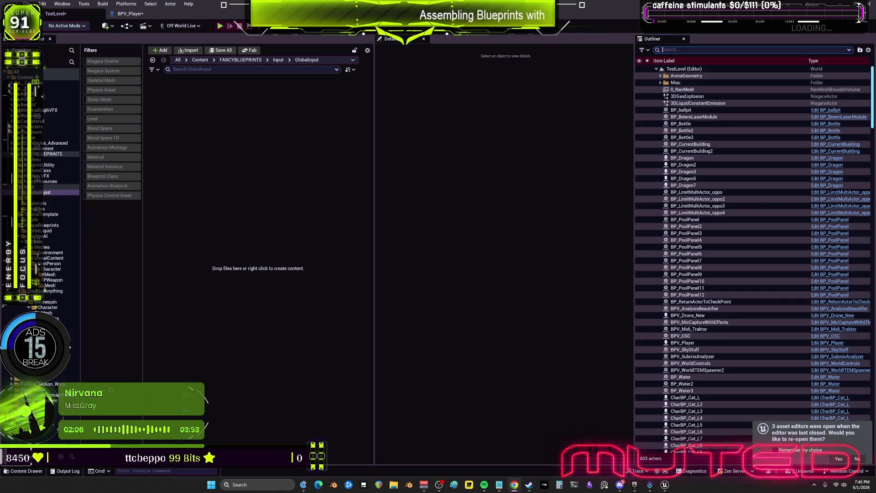
left_click(500, 487)
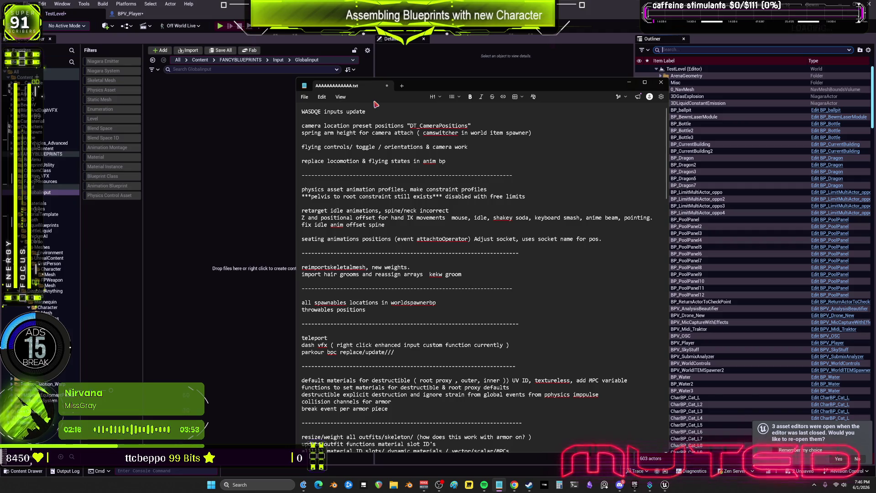
Append the note about checking the physics asset for the root bone to the first to-do line
type("&")
key("Return")
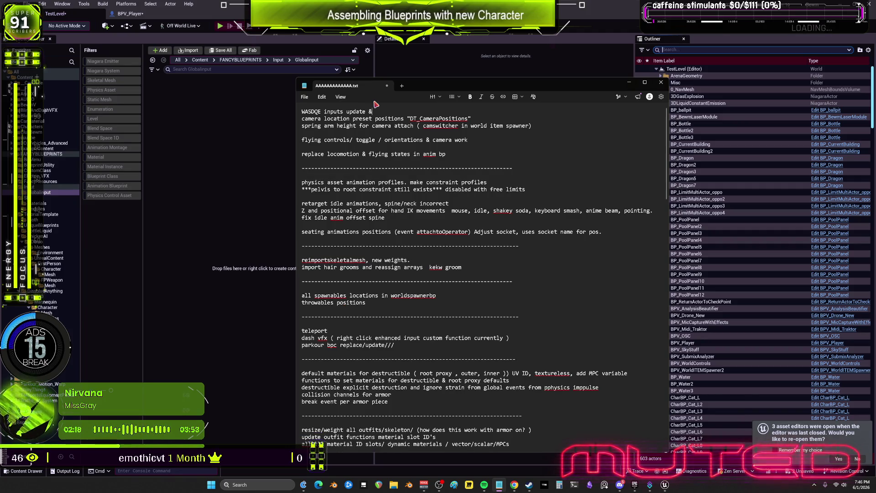
key("Delete")
key("ctrl+z")
key("ctrl+z")
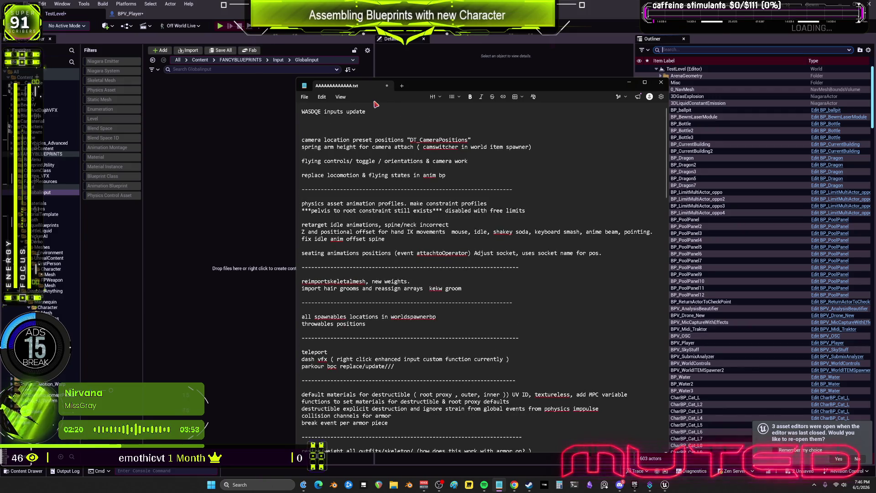
type("&")
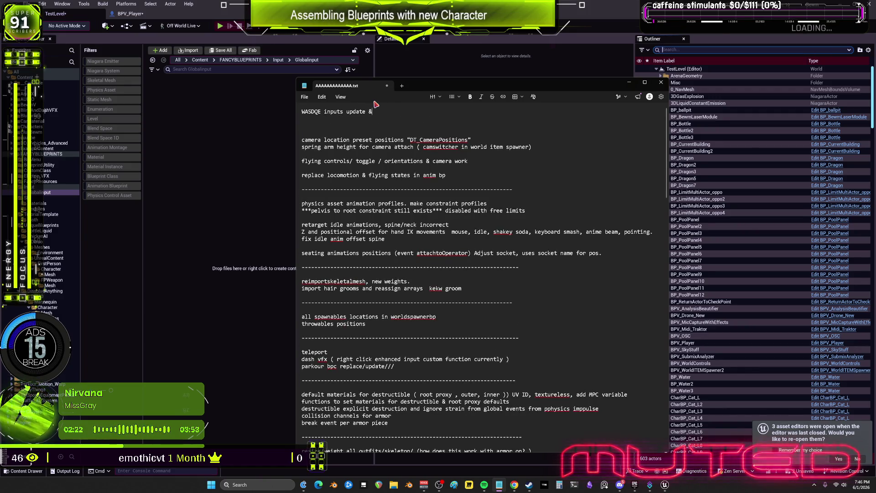
type("&&tuck, check physics ")
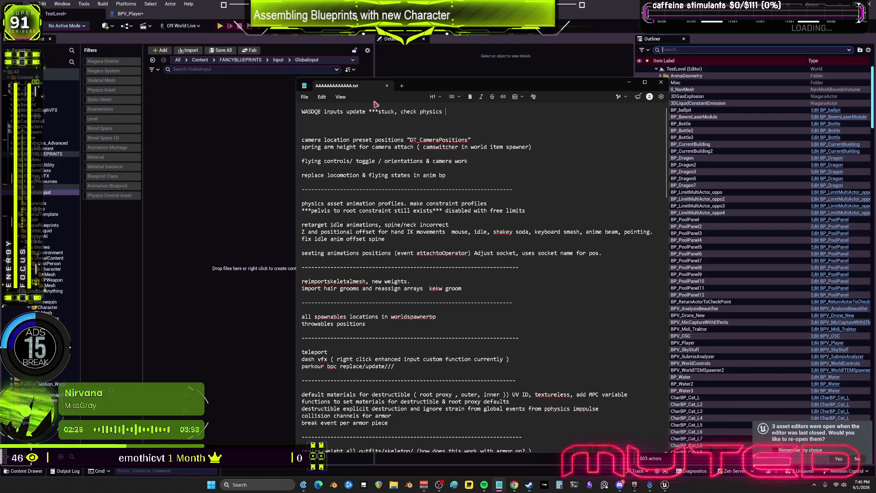
type("asset for root bone. cou")
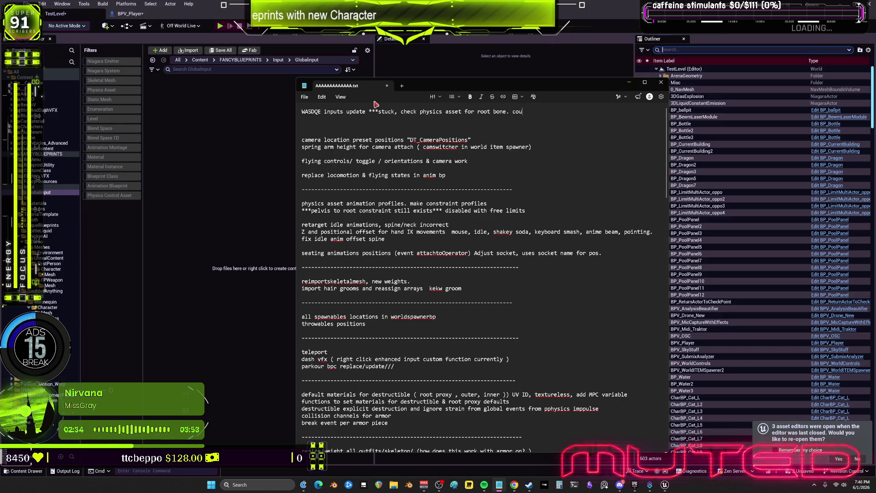
type("ld prevent movement.")
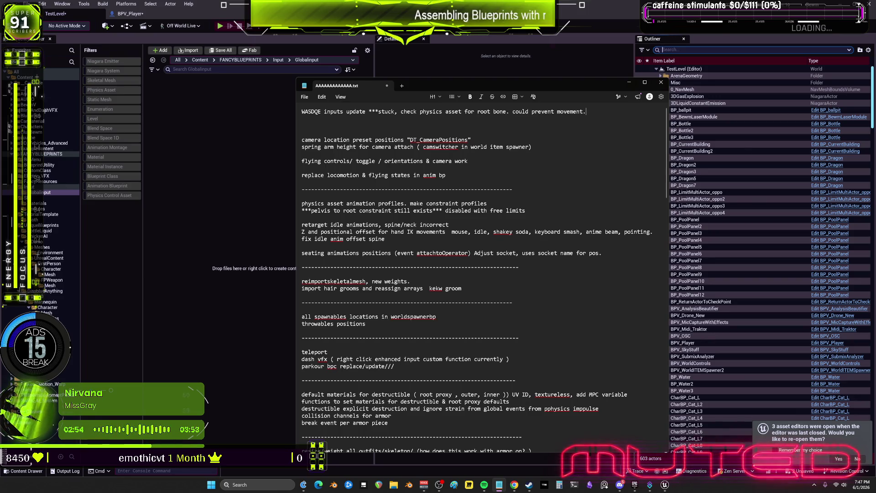
Select the note about replacing locomotion states and return to the Unreal editor
left_click(684, 49)
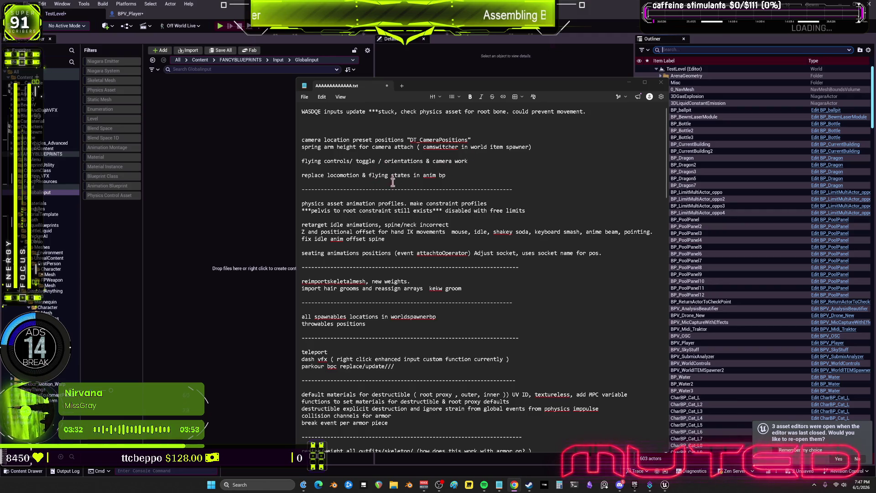
left_click_drag(453, 175, 301, 174)
left_click(197, 176)
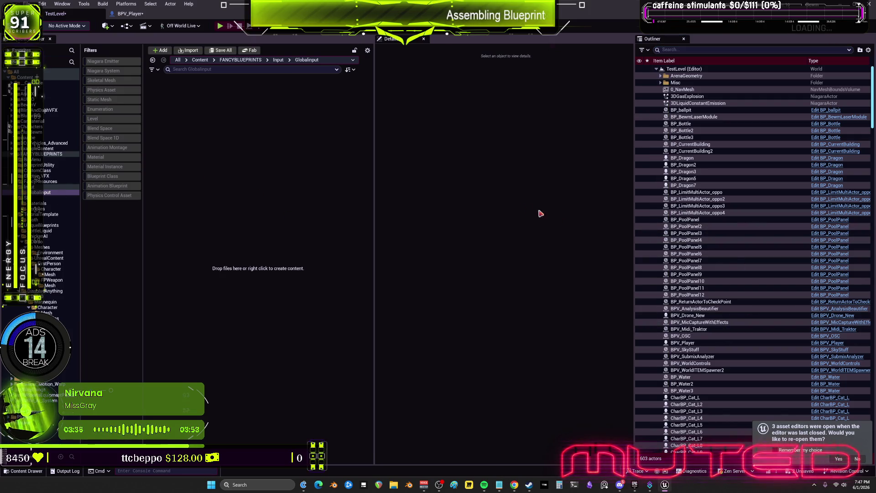
Open AnimBlueprintUpdatereplace1 from the Anim Class of BPV_Player's CharacterMesh0
left_click(682, 343)
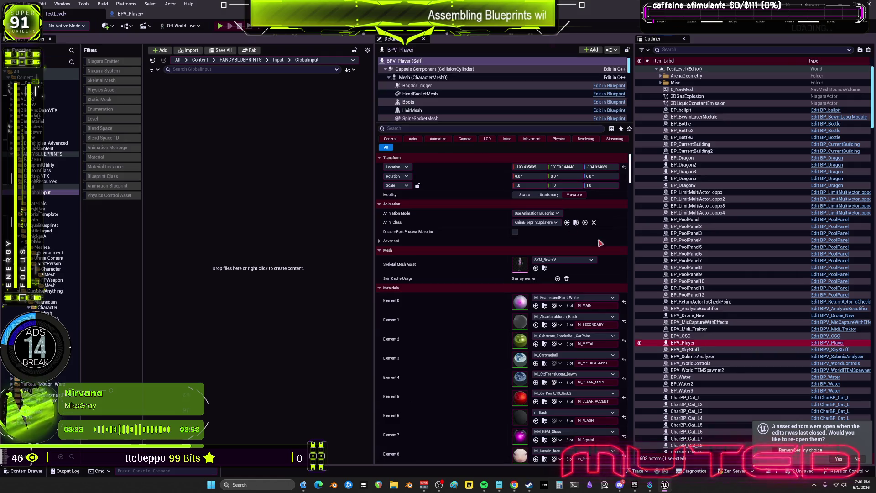
left_click(422, 78)
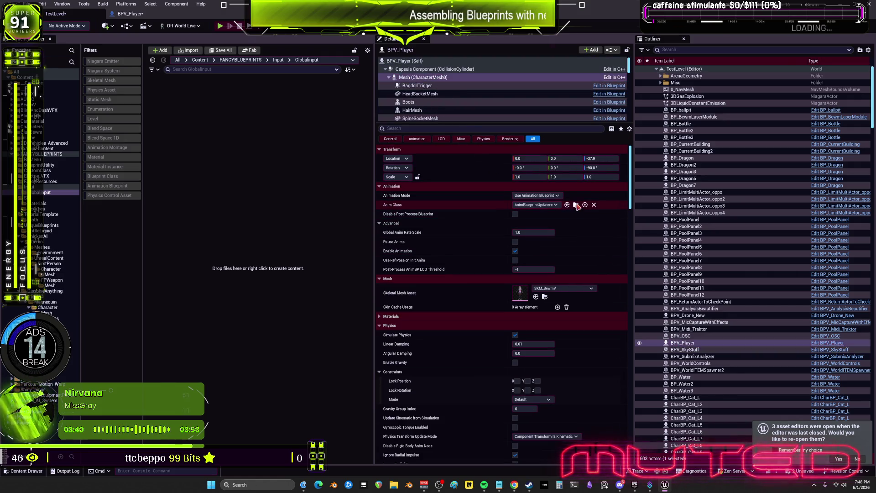
left_click(576, 205)
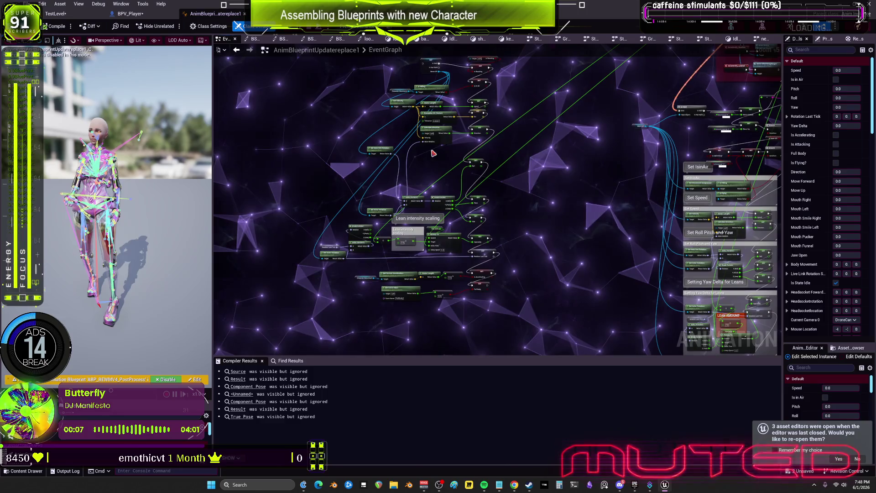
Place the GET Bewm BP Is Valid node mid-graph, left of Get Base Aim Rotation, near the Move Forward/Move Up setters
scroll(514, 171, "down", 3)
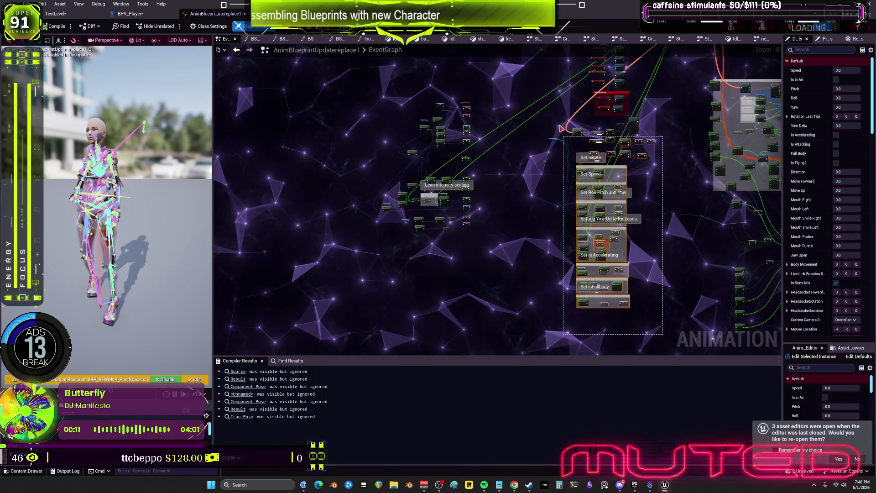
left_click(630, 125)
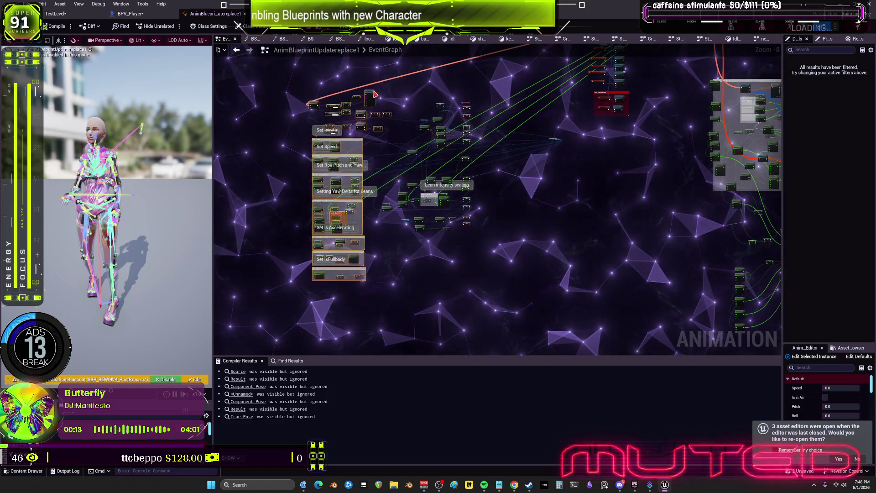
scroll(375, 94, "up", 4)
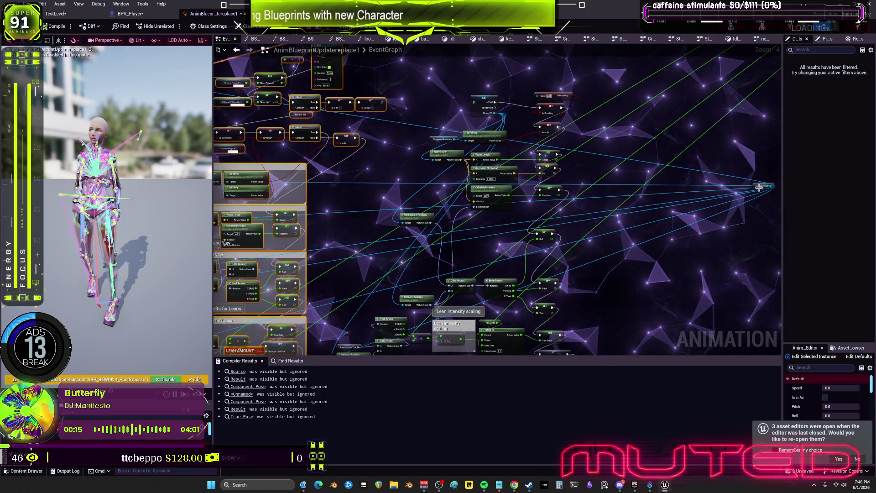
mouse_move(759, 187)
left_mouse_down()
mouse_move(223, 178)
mouse_move(345, 171)
left_mouse_up()
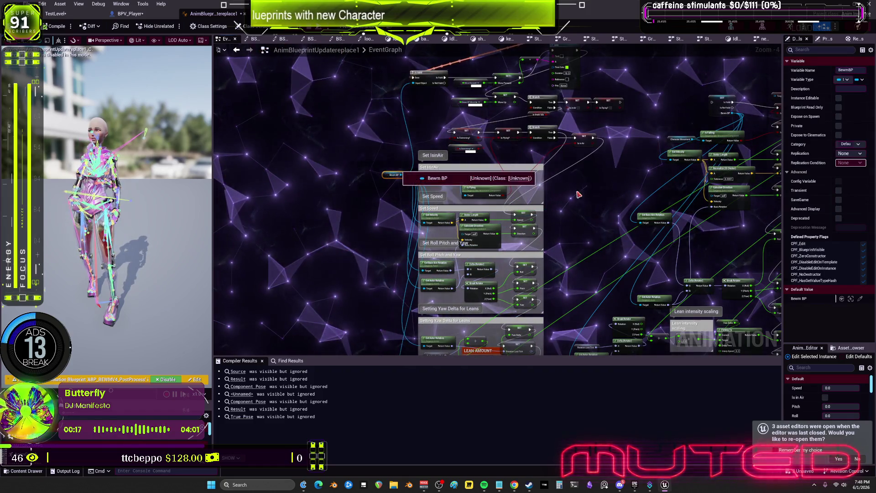
scroll(598, 188, "up", 2)
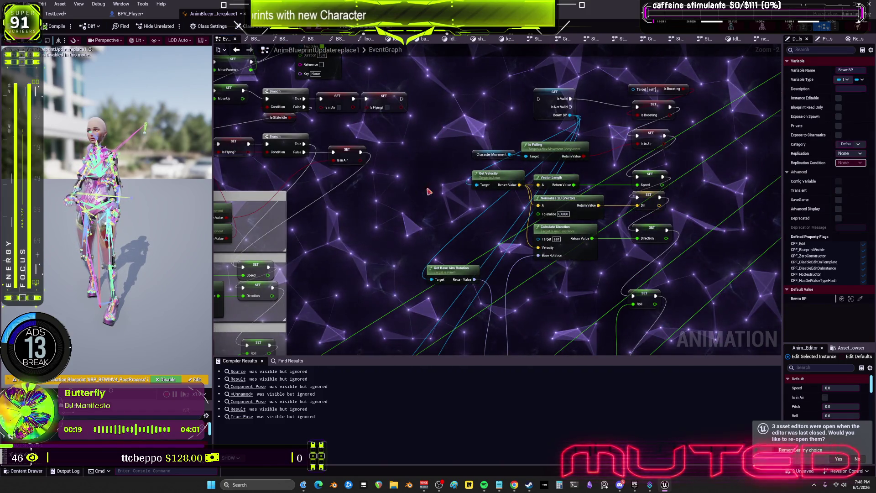
mouse_move(423, 219)
left_mouse_down()
mouse_move(514, 202)
mouse_move(508, 196)
left_mouse_up()
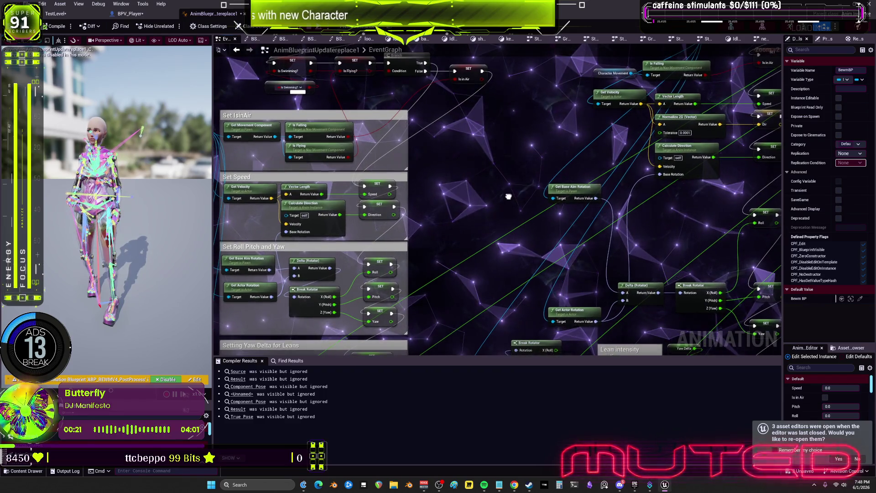
mouse_move(463, 242)
left_mouse_down()
mouse_move(456, 192)
mouse_move(473, 147)
left_mouse_up()
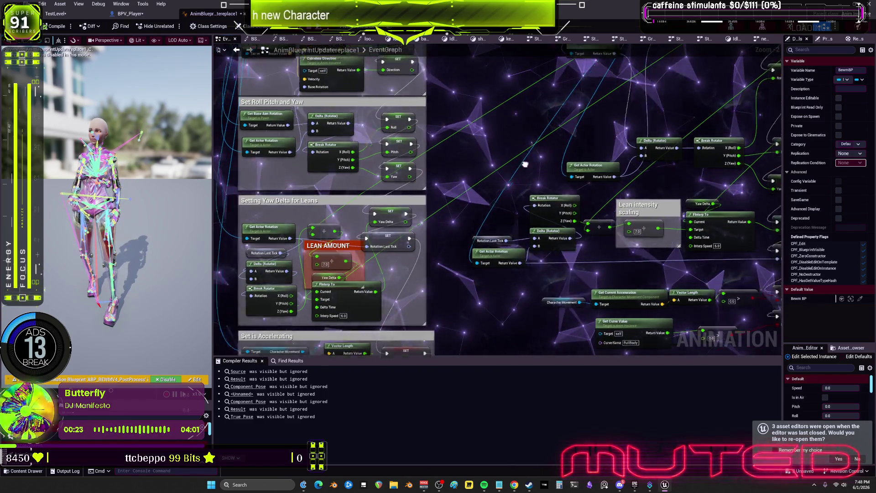
mouse_move(525, 164)
left_mouse_down()
mouse_move(456, 191)
mouse_move(475, 215)
mouse_move(433, 196)
left_mouse_up()
mouse_move(553, 183)
left_mouse_down()
mouse_move(656, 179)
mouse_move(580, 184)
mouse_move(507, 297)
left_mouse_up()
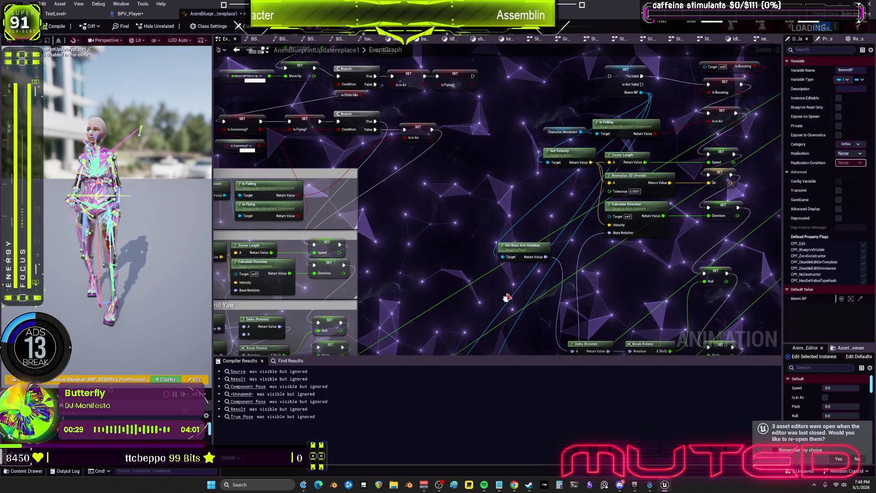
mouse_move(617, 82)
left_mouse_down()
mouse_move(473, 128)
mouse_move(424, 197)
left_mouse_up()
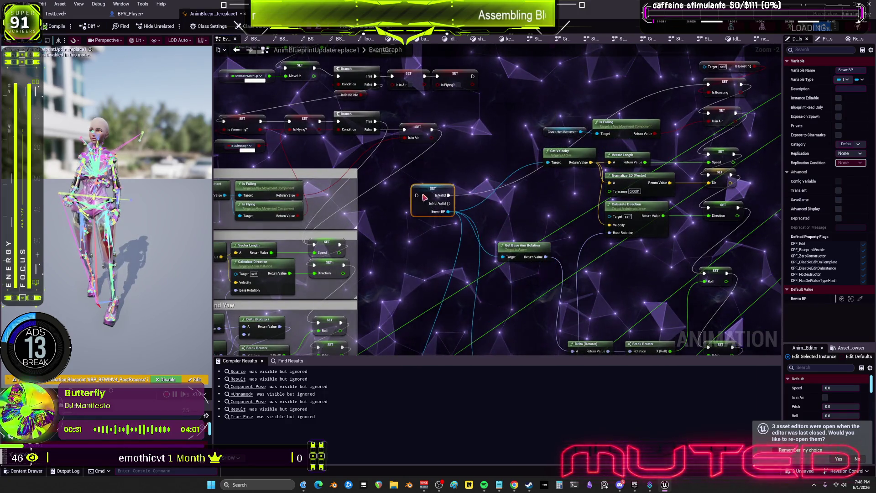
left_click_drag(363, 243, 580, 227)
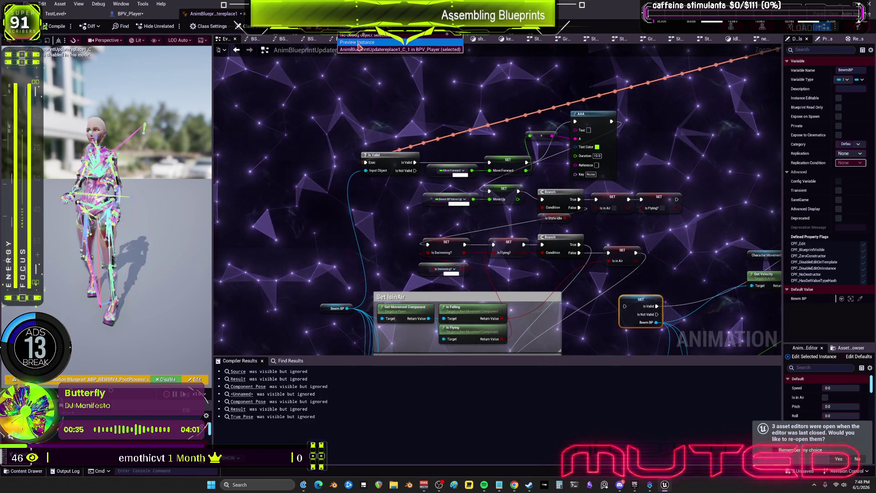
Set the EventGraph's debug object to Preview Instance
left_click(403, 42)
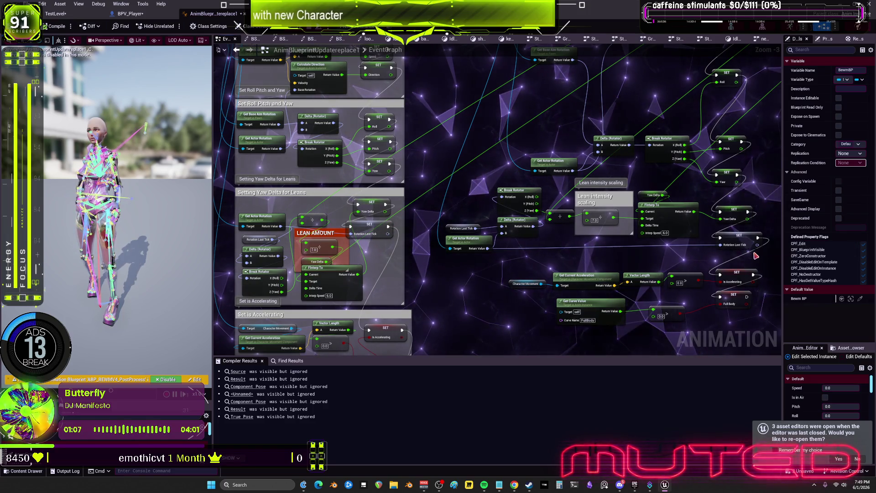
Delete the loose Full Body curve nodes near the Setting Yaw Delta for Leans group
left_click_drag(542, 266, 579, 122)
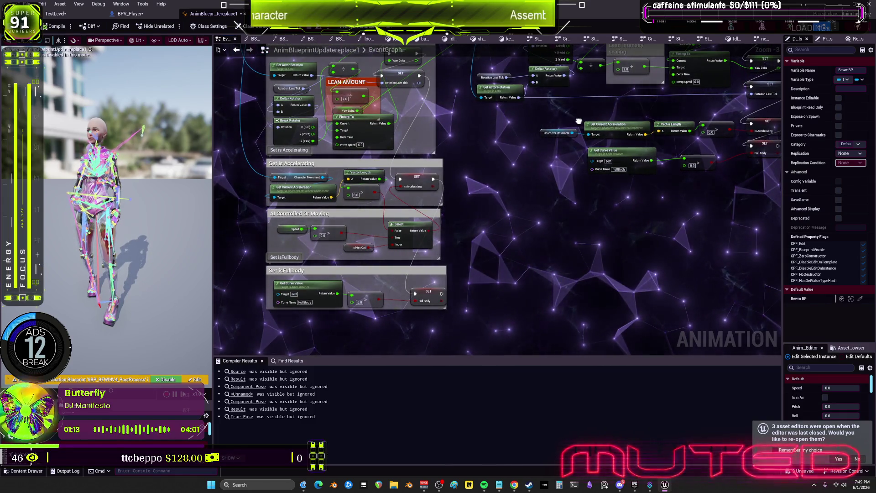
left_click_drag(579, 121, 519, 208)
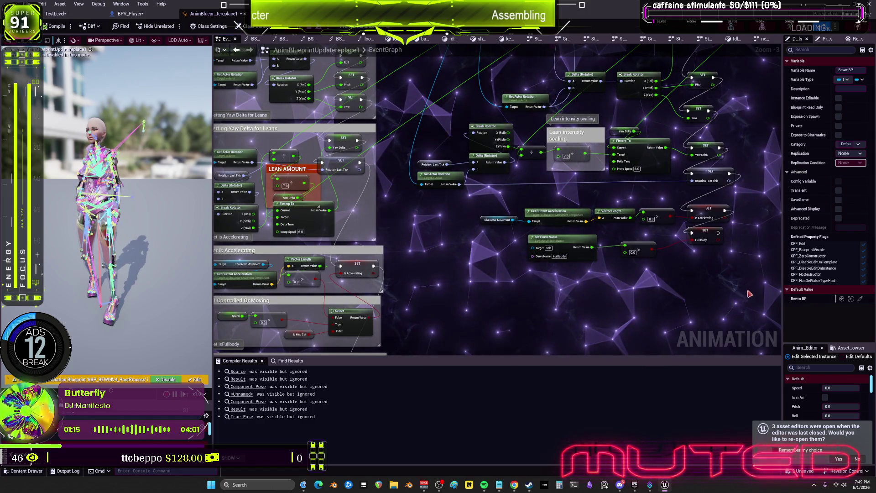
mouse_move(621, 292)
left_mouse_down()
mouse_move(665, 254)
mouse_move(683, 212)
left_mouse_up()
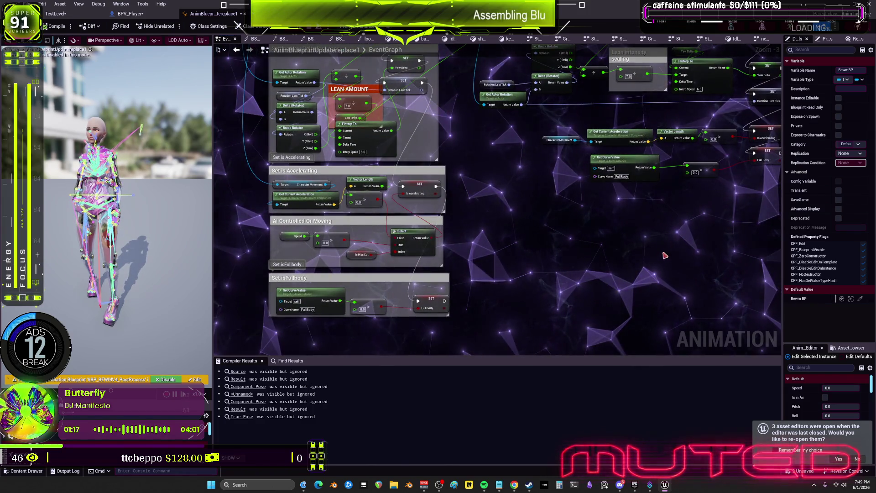
mouse_move(661, 287)
left_mouse_down()
mouse_move(652, 265)
mouse_move(725, 273)
mouse_move(721, 255)
mouse_move(733, 252)
mouse_move(605, 220)
mouse_move(548, 177)
left_mouse_up()
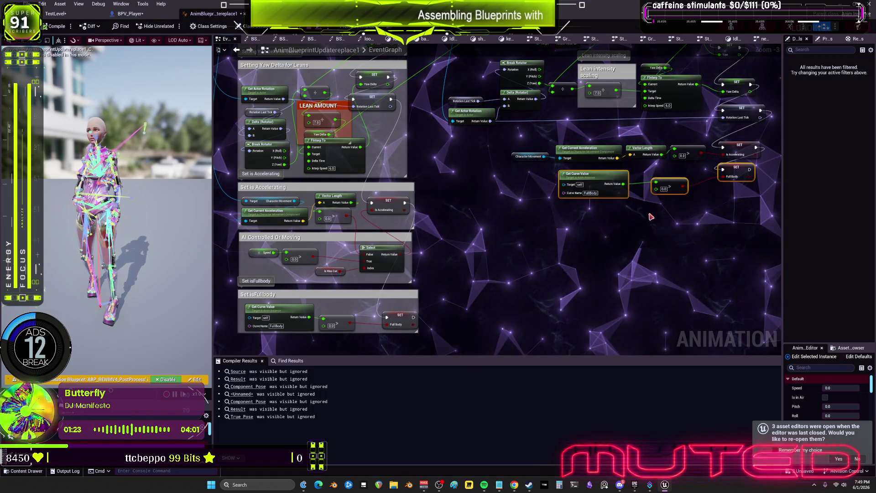
key("Delete")
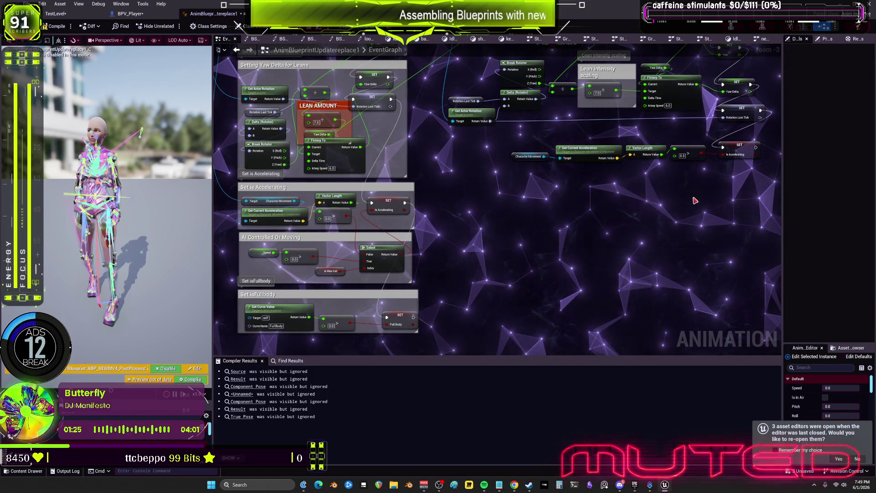
Box-select and delete the spare Character Movement to SET Is Accelerating chain
left_click_drag(693, 200, 588, 242)
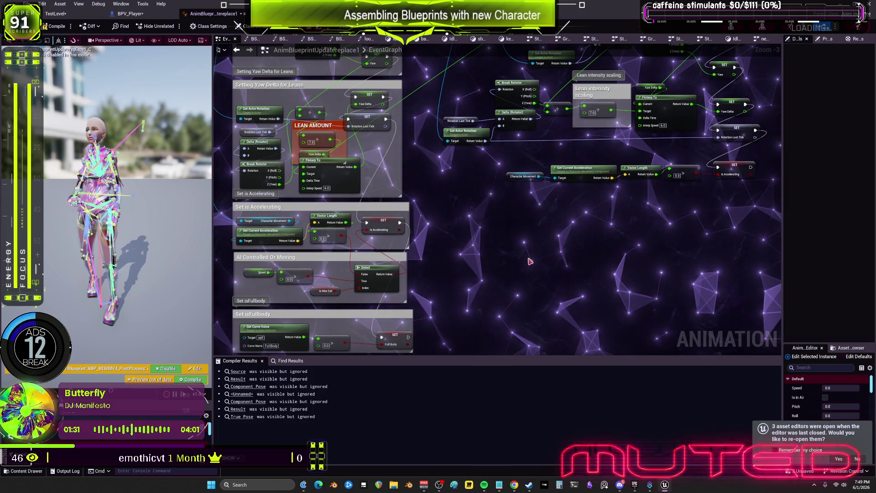
scroll(311, 298, "up", 3)
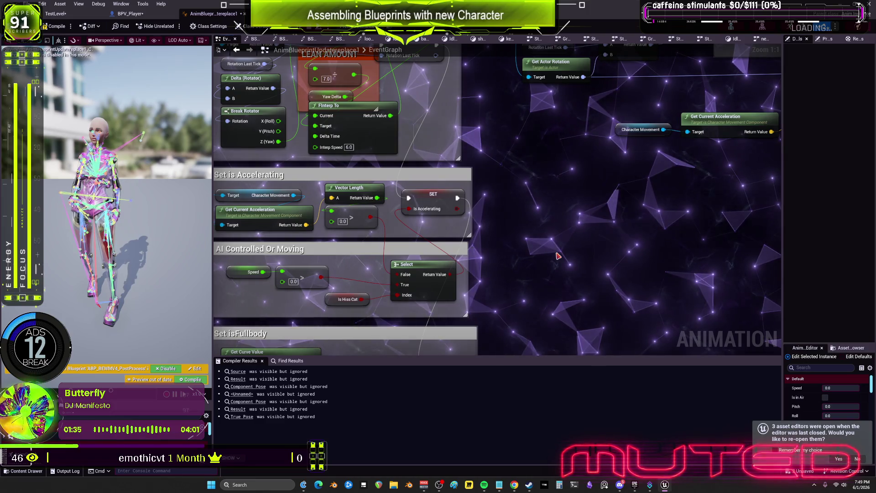
scroll(548, 253, "down", 2)
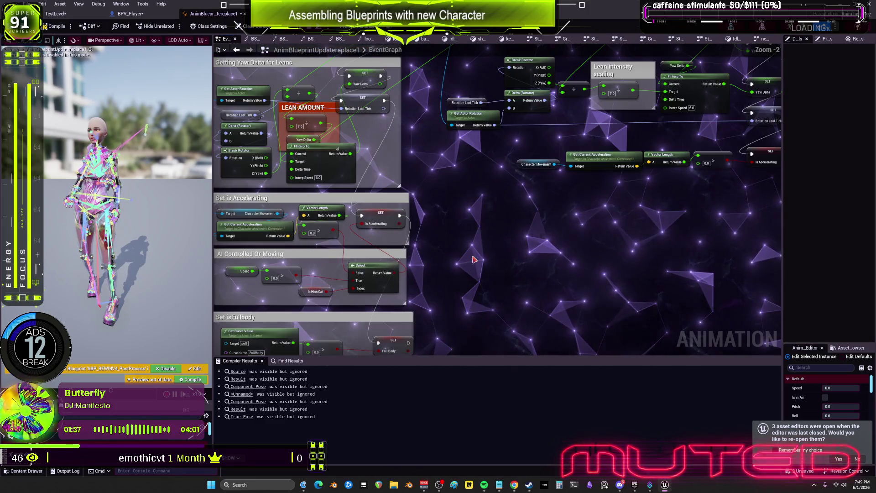
scroll(474, 259, "down", 1)
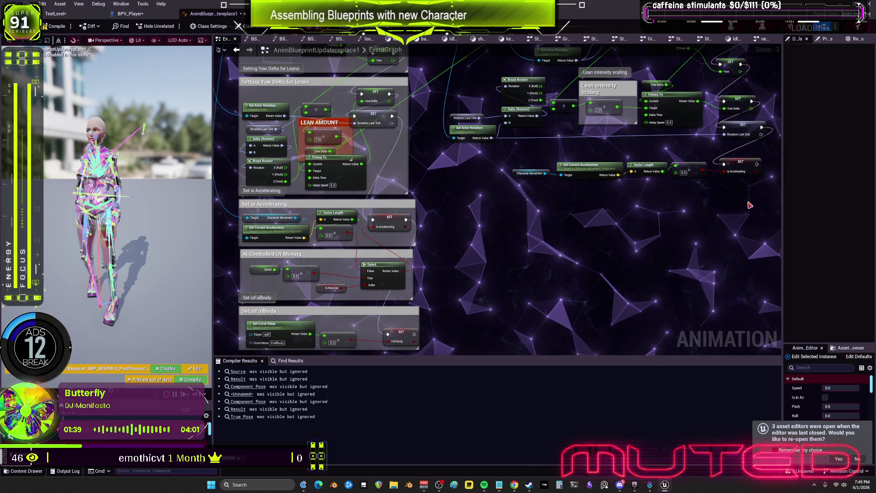
mouse_move(749, 202)
left_mouse_down()
mouse_move(524, 181)
mouse_move(523, 173)
left_mouse_up()
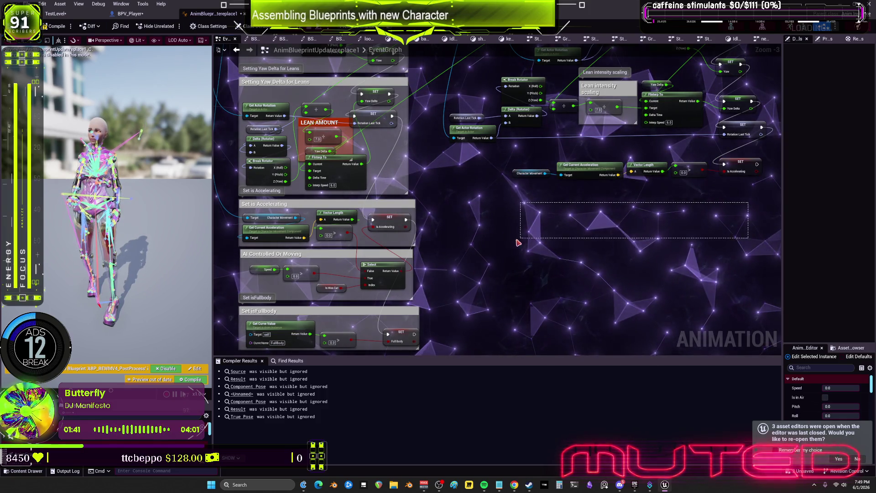
left_click_drag(518, 243, 518, 243)
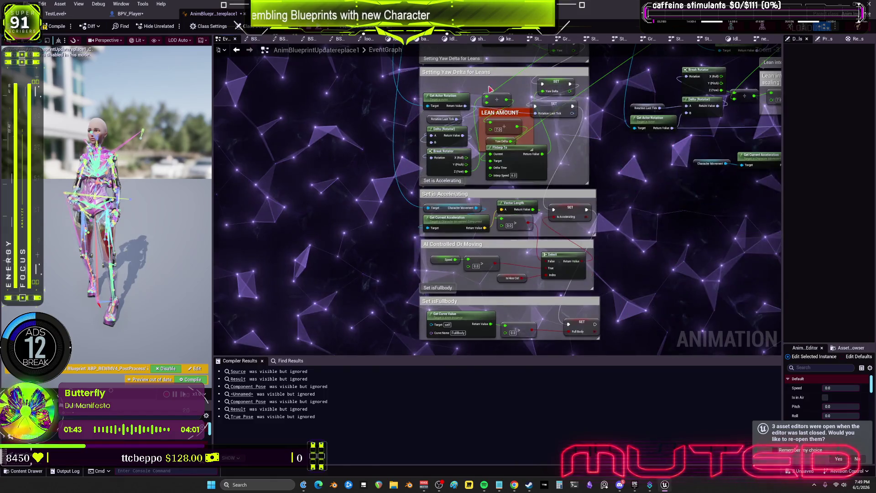
left_click_drag(664, 207, 512, 226)
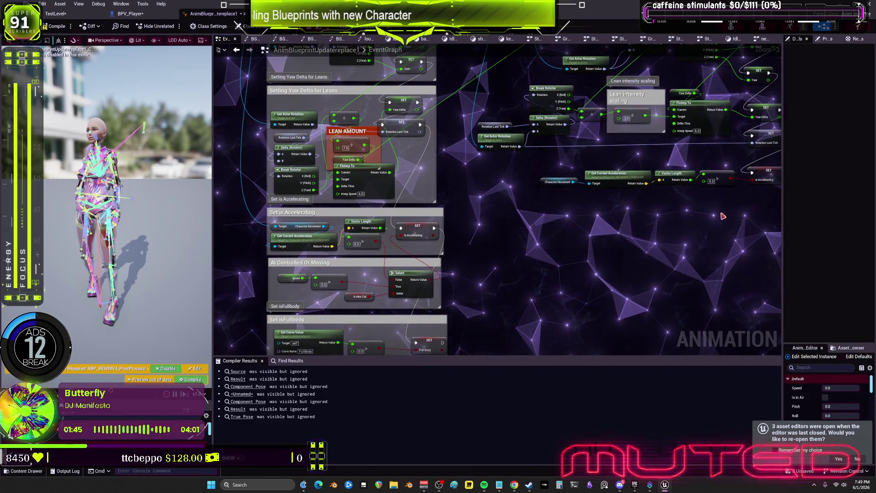
left_click_drag(722, 216, 669, 219)
mouse_move(742, 191)
left_mouse_down()
mouse_move(483, 186)
mouse_move(587, 141)
mouse_move(557, 239)
mouse_move(544, 245)
left_mouse_up()
key("Delete")
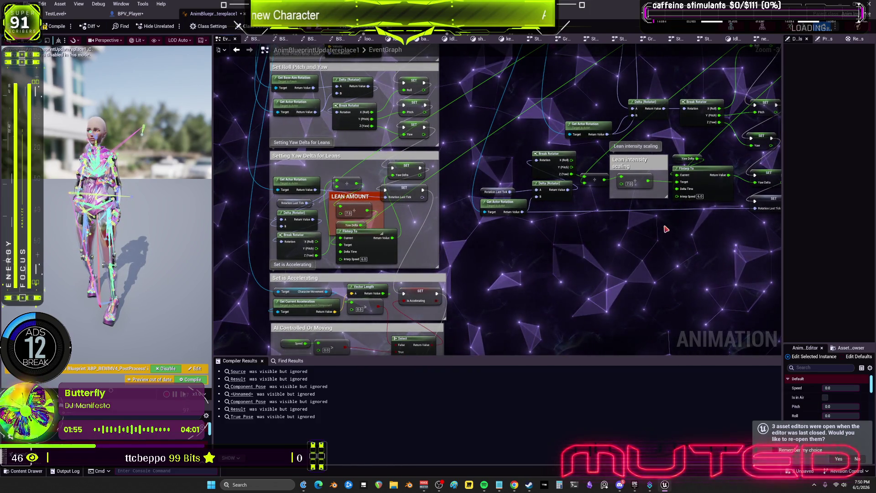
Box-select and delete the lean intensity scaling nodes
left_click_drag(646, 231, 590, 237)
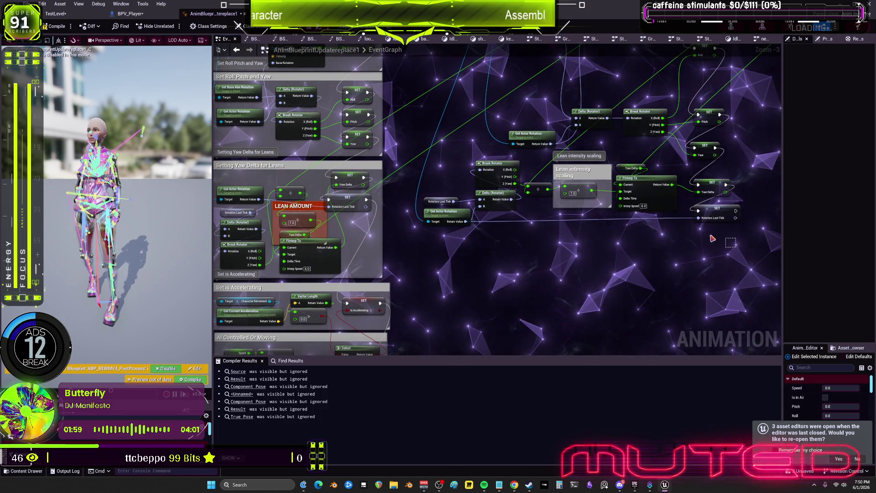
left_click_drag(712, 238, 534, 232)
mouse_move(442, 197)
left_mouse_down()
mouse_move(429, 190)
mouse_move(438, 200)
left_mouse_up()
key("Delete")
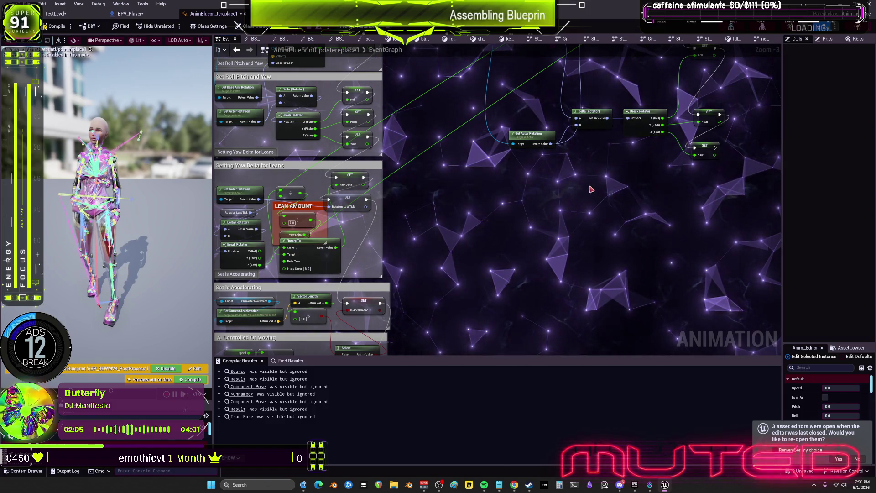
Tidy the roll/pitch/yaw group by moving the Break Rotator node down-left
mouse_move(591, 190)
left_mouse_down()
mouse_move(616, 217)
mouse_move(618, 254)
left_mouse_up()
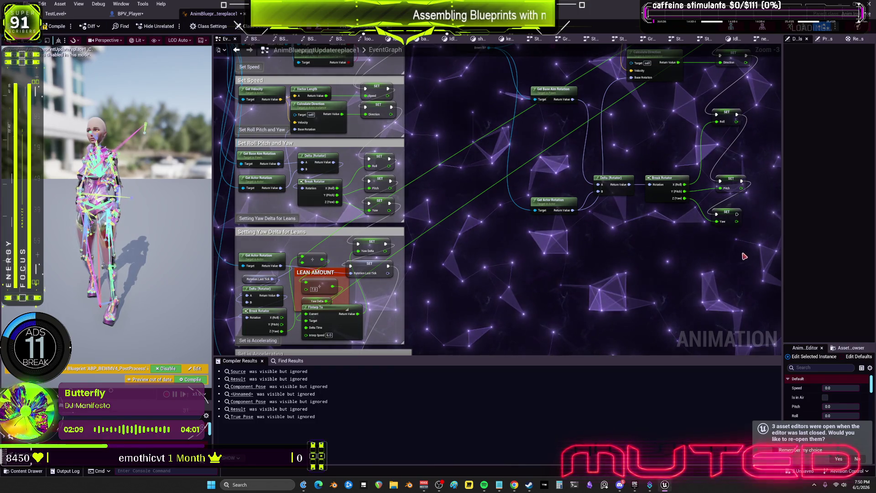
left_click_drag(745, 258, 723, 222)
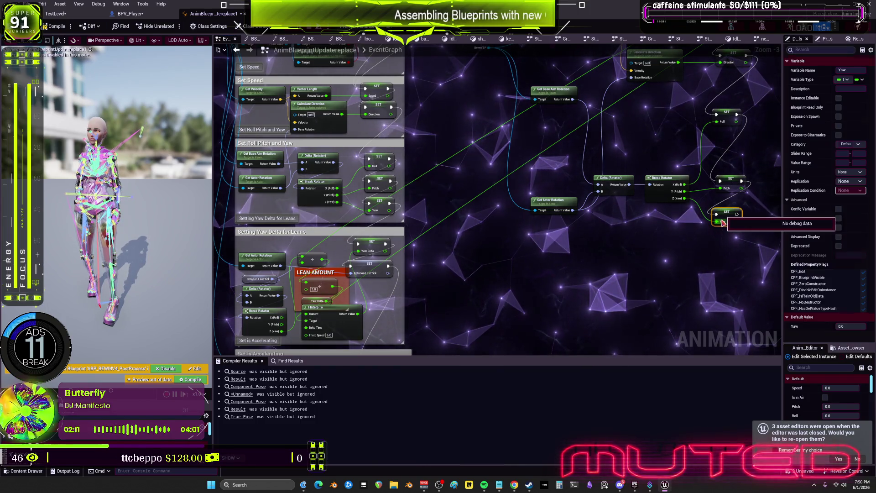
left_click(601, 269)
scroll(602, 269, "down", 1)
scroll(541, 220, "up", 2)
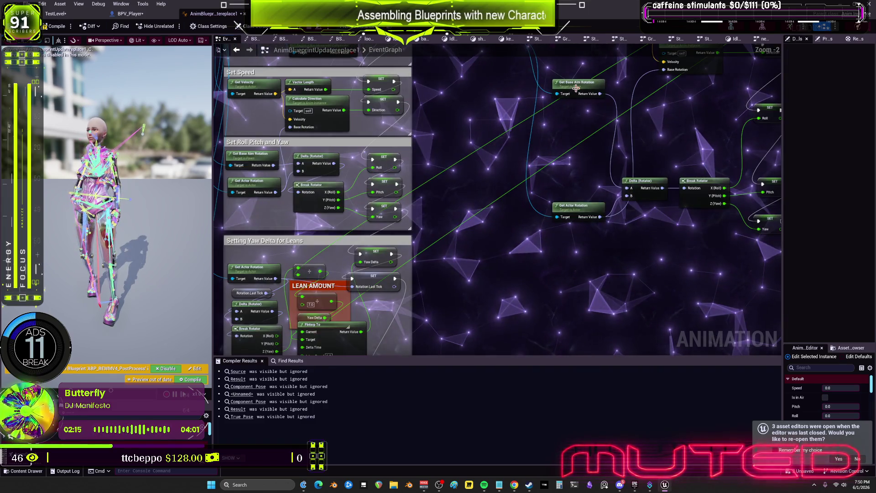
left_click(570, 183)
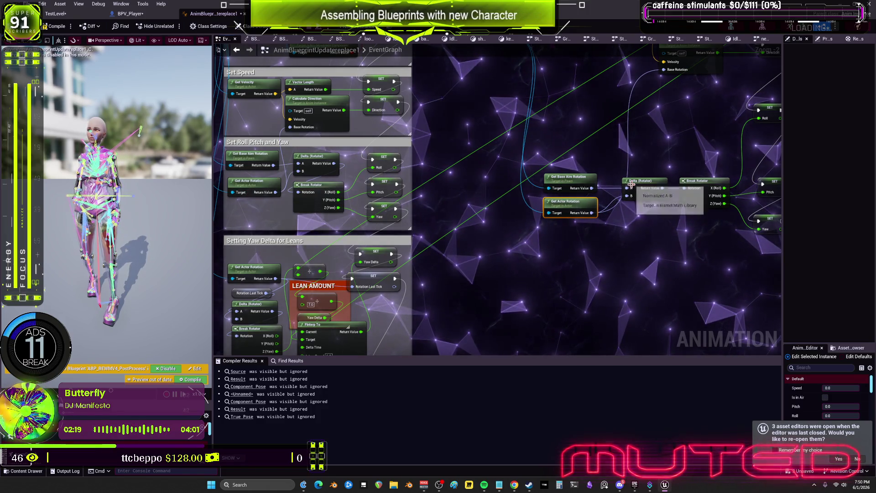
left_click_drag(697, 181, 680, 198)
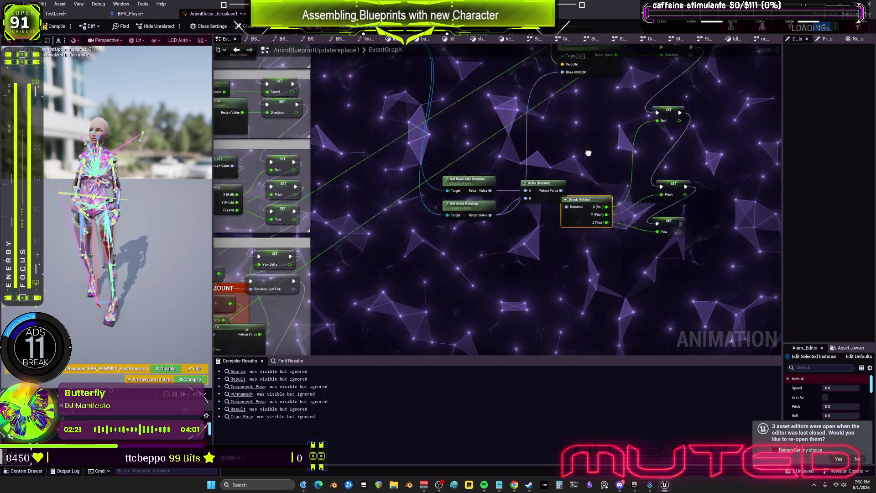
Delete the leftover rotator and SET nodes and the Bewm BP validity GET node
mouse_move(687, 262)
left_mouse_down()
mouse_move(462, 146)
mouse_move(404, 99)
left_mouse_up()
key("Delete")
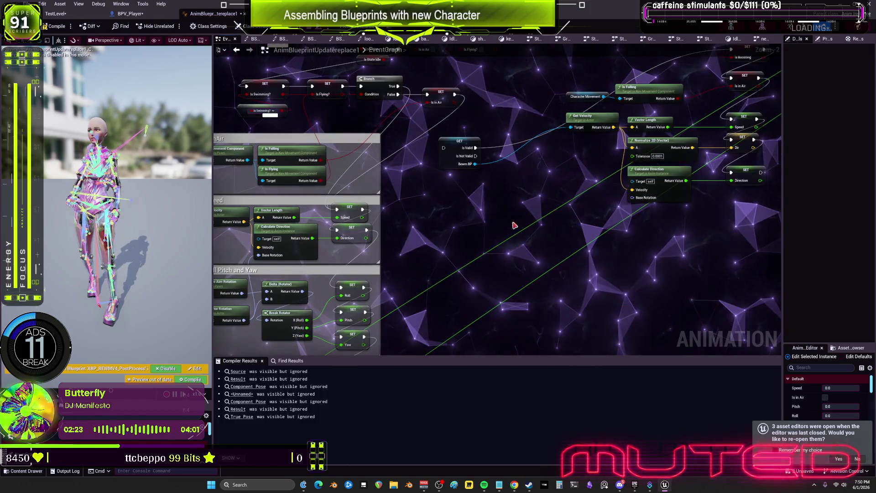
left_click(460, 141)
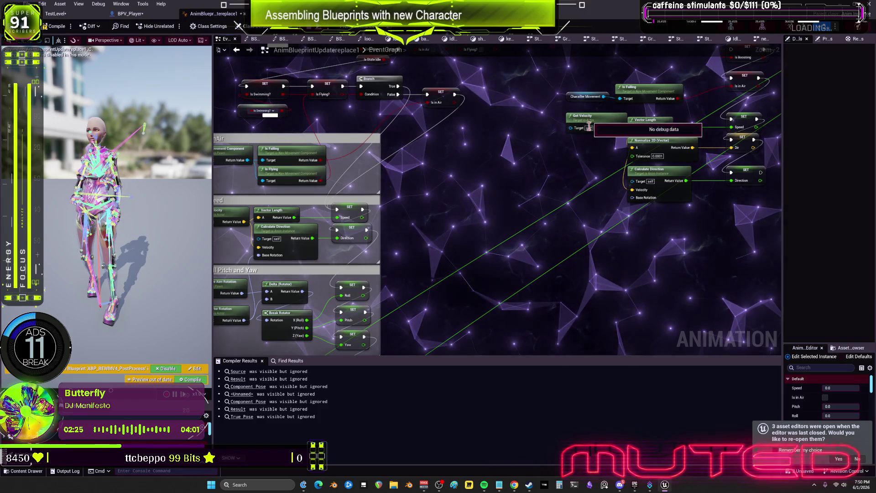
key("Delete")
Rearrange Get Velocity, Calculate Direction, SET Direction, Normalize 2D and SET Dir lower and leftward
mouse_move(577, 128)
left_mouse_down()
mouse_move(534, 141)
mouse_move(552, 127)
mouse_move(537, 145)
left_mouse_up()
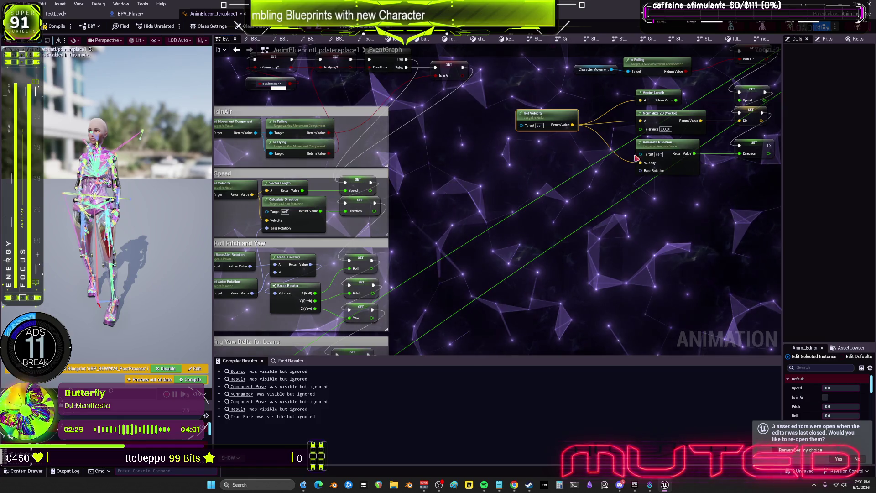
left_click_drag(662, 142, 621, 195)
left_click_drag(754, 143, 739, 209)
left_click_drag(625, 195, 610, 228)
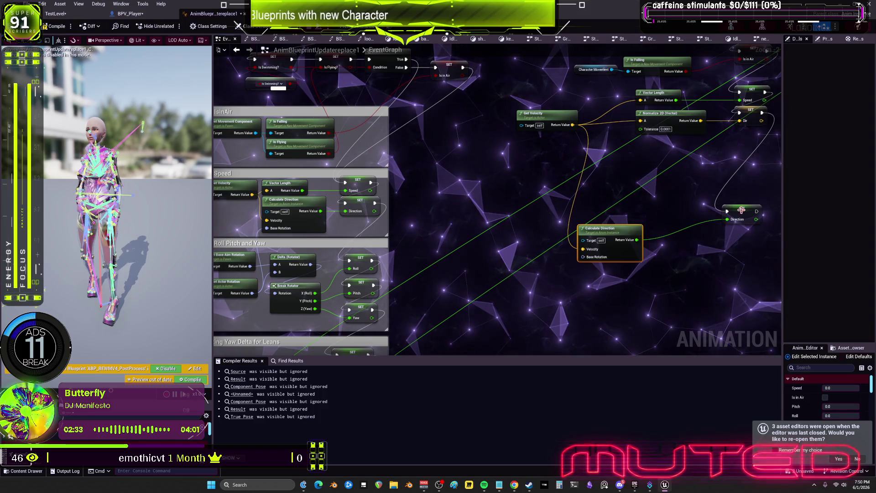
left_click_drag(742, 208, 722, 233)
left_click_drag(673, 116, 627, 166)
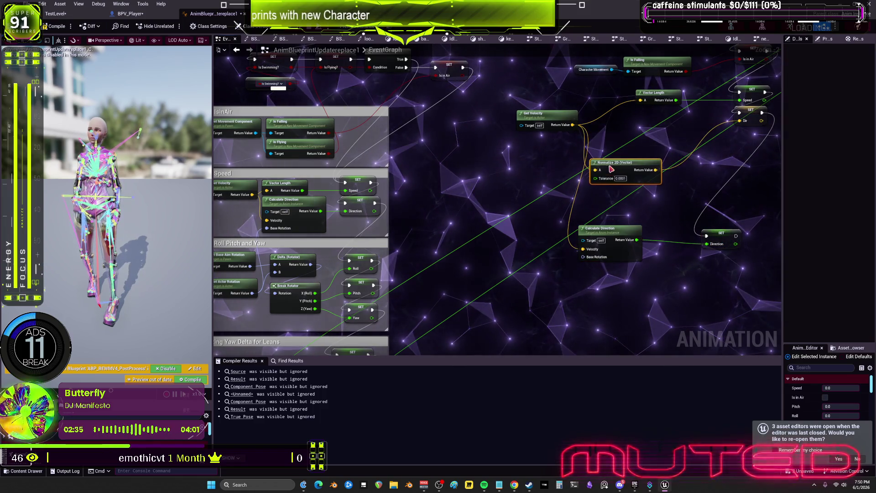
left_click_drag(751, 111, 710, 163)
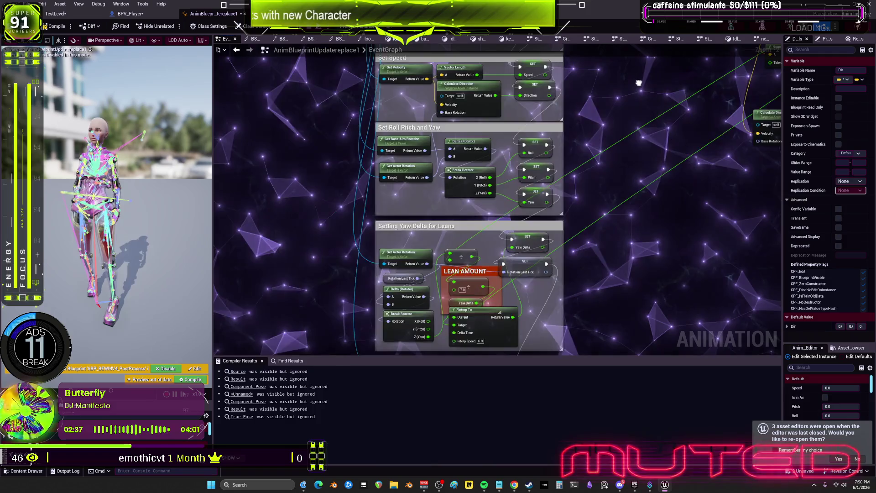
left_click_drag(464, 198, 495, 218)
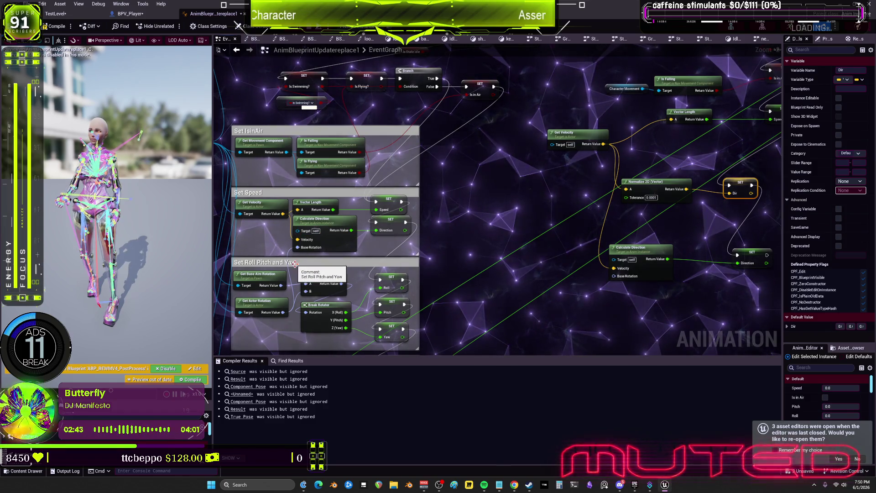
Rewire the direction chain so SET Dir's output feeds the SET Roll node
mouse_move(283, 213)
left_mouse_down()
mouse_move(378, 211)
mouse_move(482, 289)
mouse_move(597, 231)
mouse_move(614, 269)
left_mouse_up()
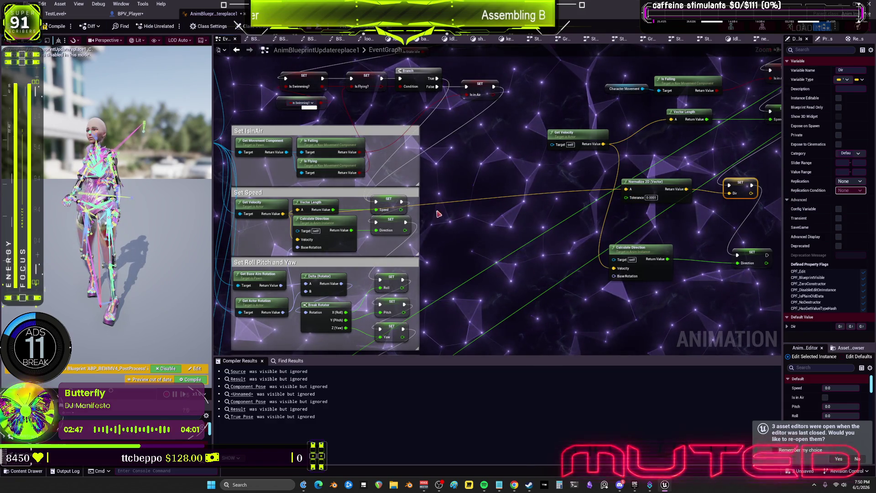
left_click_drag(407, 223, 730, 192)
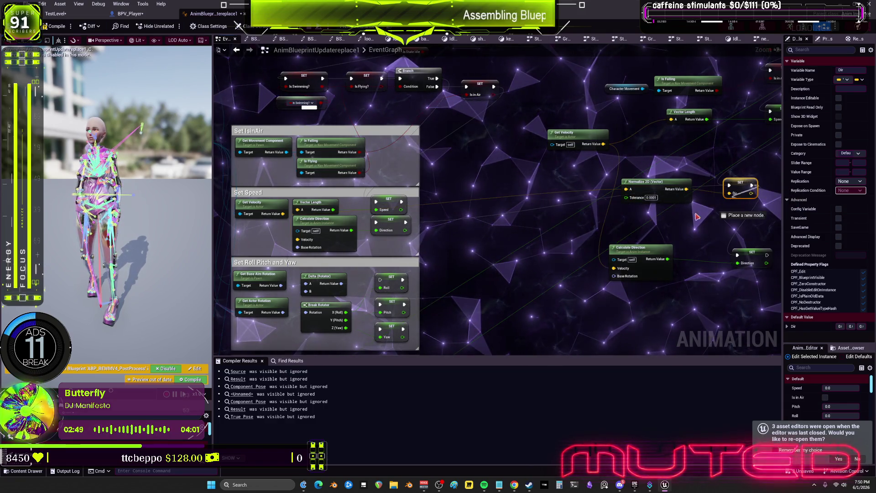
left_click_drag(381, 281, 382, 281)
mouse_move(706, 163)
left_mouse_down()
mouse_move(635, 163)
mouse_move(596, 214)
mouse_move(496, 182)
left_mouse_up()
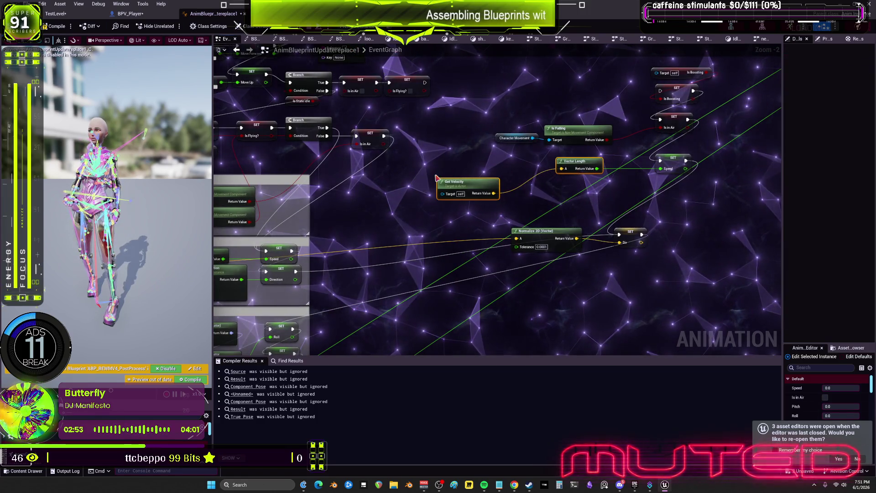
left_click_drag(587, 183, 639, 204)
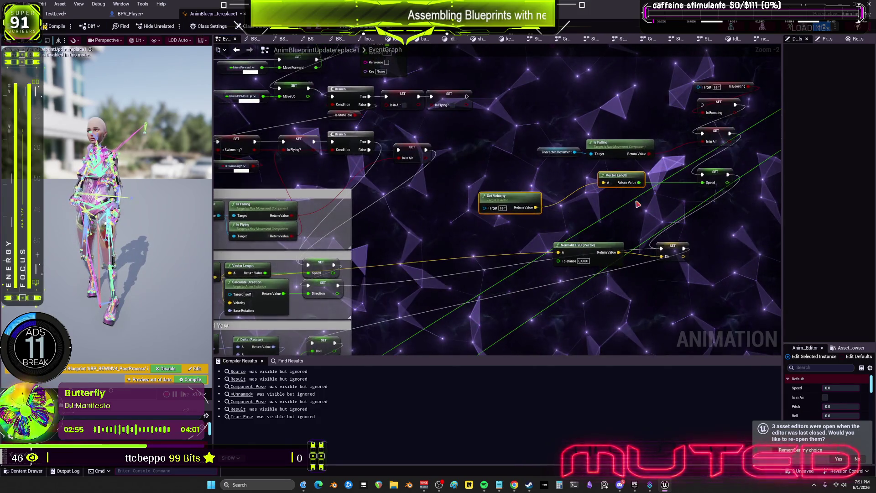
Delete the duplicate Get Velocity and Vector Length nodes and select the remaining loose nodes
key("Delete")
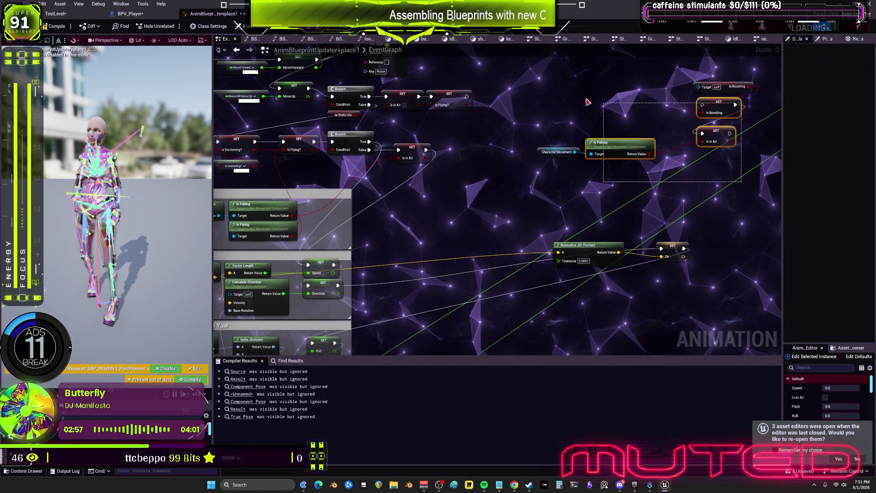
left_click_drag(588, 103, 535, 85)
left_click_drag(549, 244, 667, 255)
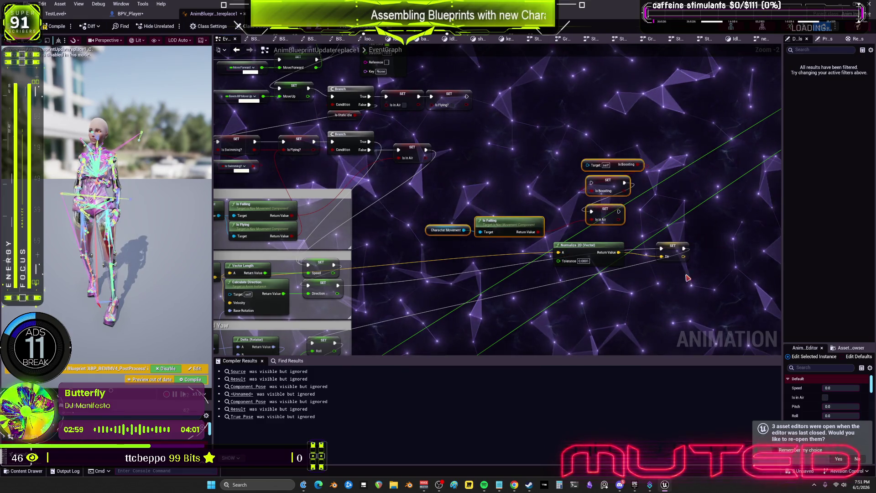
scroll(386, 266, "down", 3)
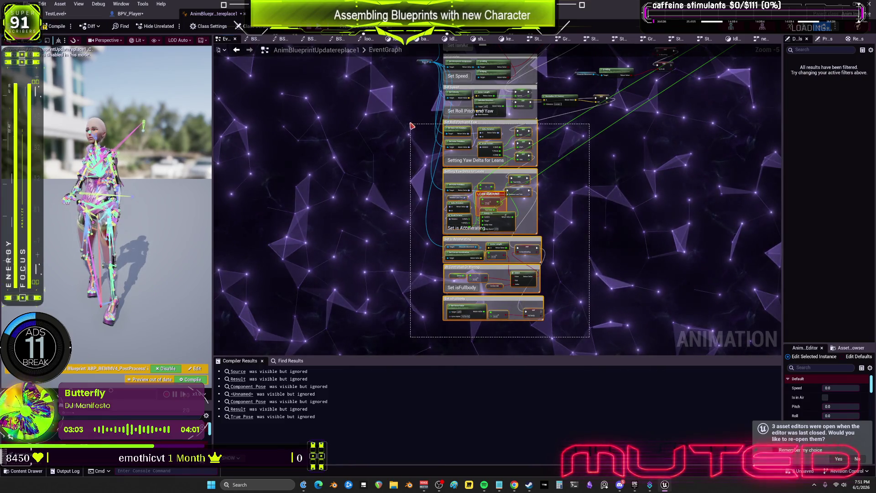
Place SET Dir beside Normalize 2D and enlarge the Set Speed comment to enclose both
scroll(513, 197, "up", 4)
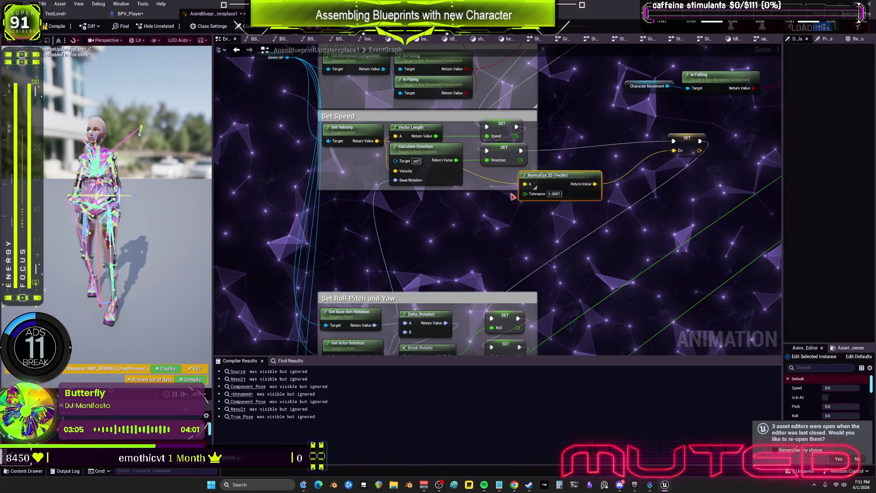
mouse_move(680, 143)
left_mouse_down()
mouse_move(516, 212)
mouse_move(503, 208)
left_mouse_up()
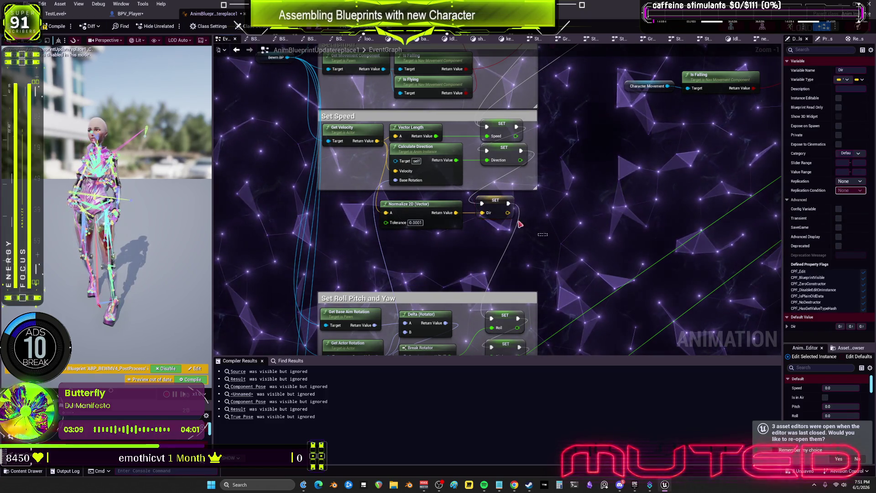
left_click_drag(360, 142, 359, 140)
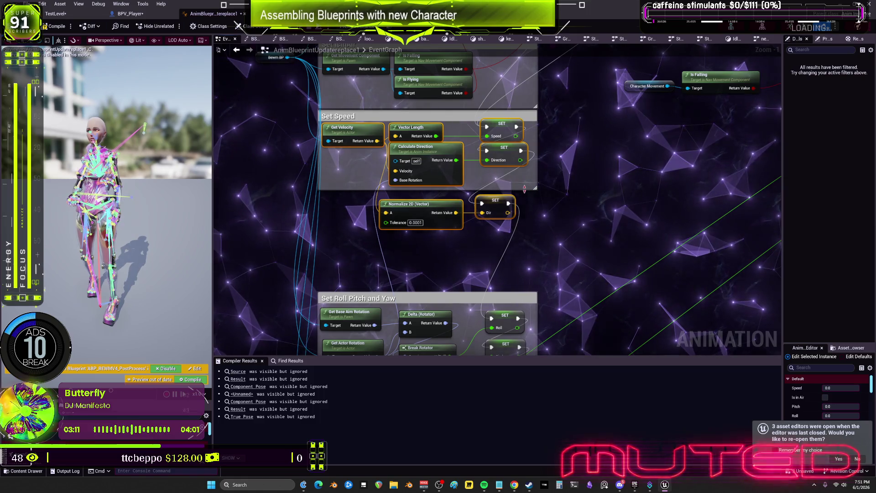
left_click_drag(535, 188, 535, 238)
left_click_drag(338, 116, 338, 169)
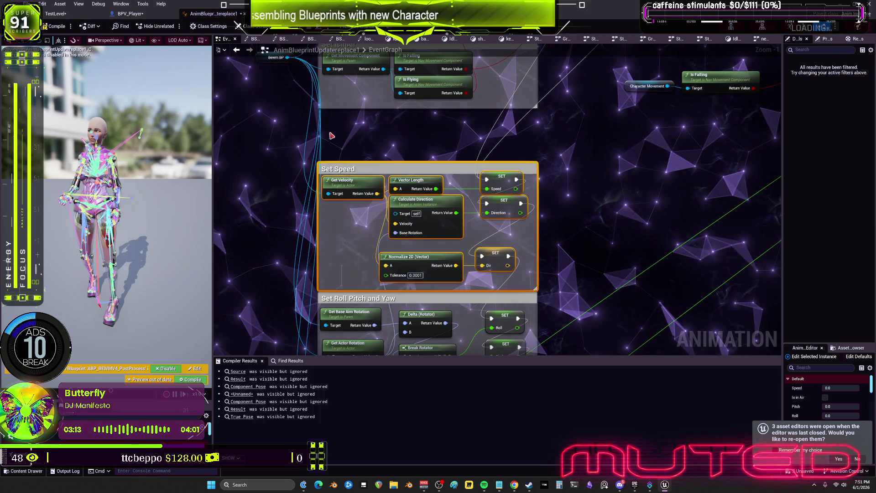
Move SET Is in Air aside and delete the duplicate Is in Air nodes
left_click_drag(560, 132, 530, 277)
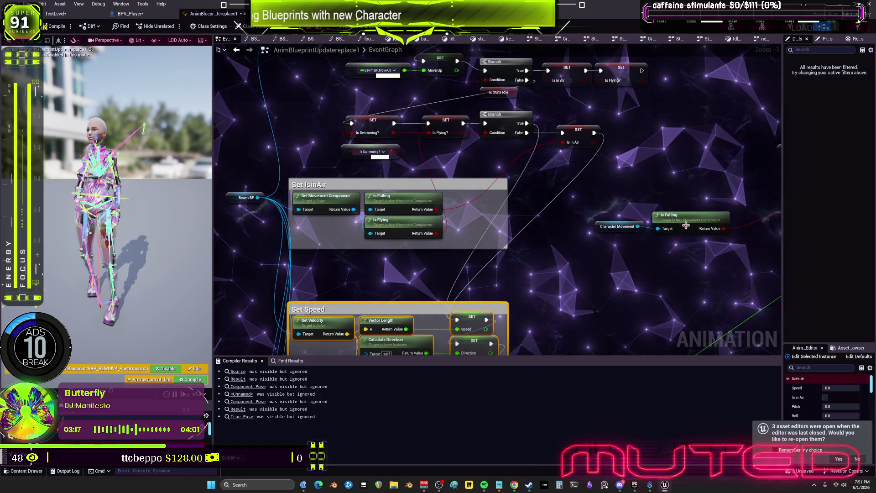
mouse_move(658, 247)
left_mouse_down()
mouse_move(537, 238)
mouse_move(493, 211)
mouse_move(468, 254)
left_mouse_up()
left_click_drag(662, 197, 547, 211)
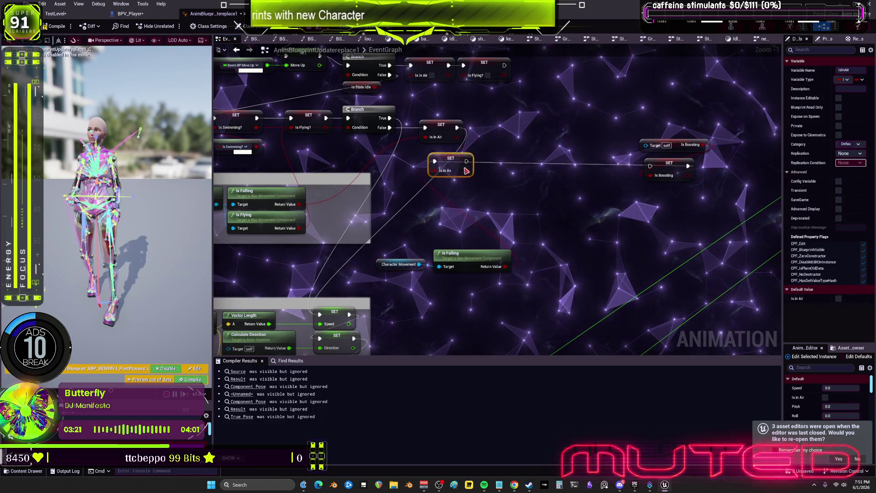
left_click_drag(675, 178, 696, 172)
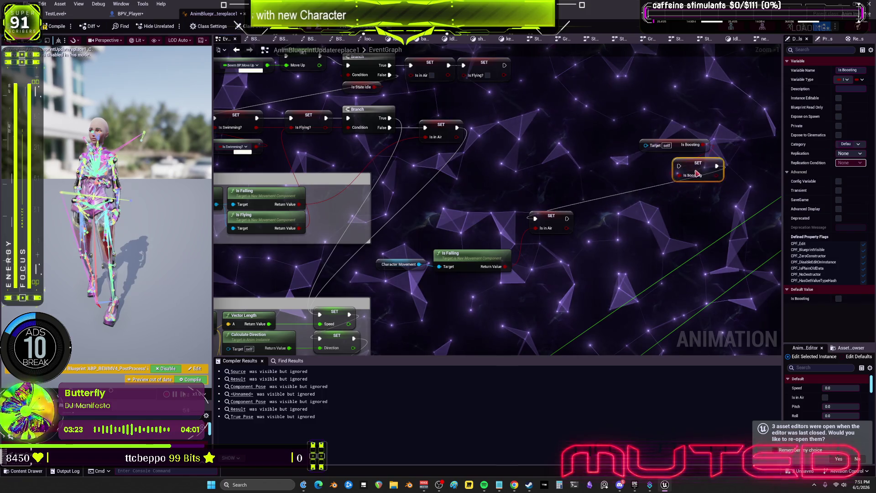
left_click_drag(404, 207, 404, 207)
key("Delete")
Position the Is Boosting getter and SET Is Boosting side by side near Set IsinAir
left_click_drag(683, 176, 684, 139)
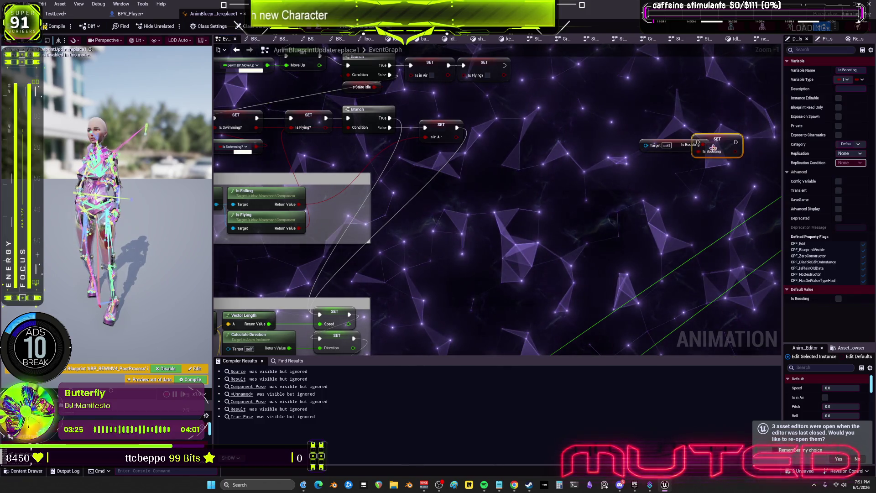
mouse_move(492, 227)
left_mouse_down()
mouse_move(612, 235)
mouse_move(625, 267)
mouse_move(592, 272)
left_mouse_up()
key("Escape")
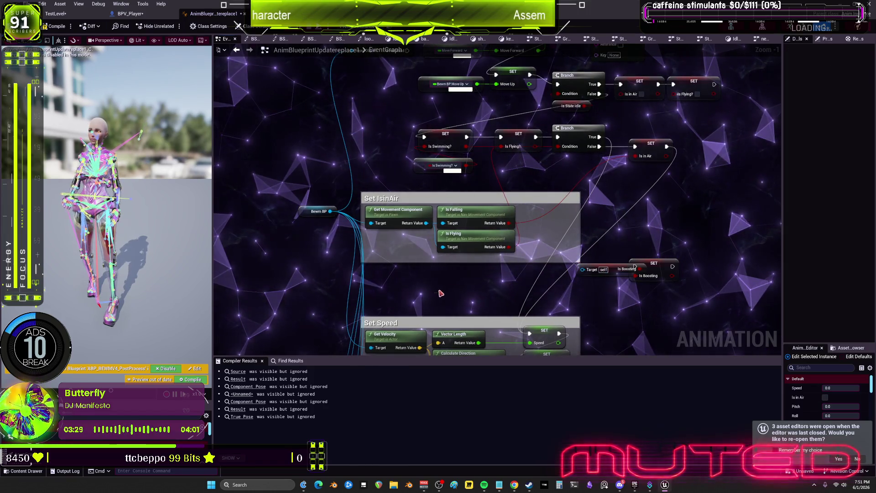
mouse_move(593, 269)
left_mouse_down()
mouse_move(558, 283)
mouse_move(417, 289)
left_mouse_up()
left_click(648, 267)
mouse_move(559, 286)
left_mouse_down()
mouse_move(549, 278)
mouse_move(725, 276)
left_mouse_up()
scroll(603, 240, "up", 1)
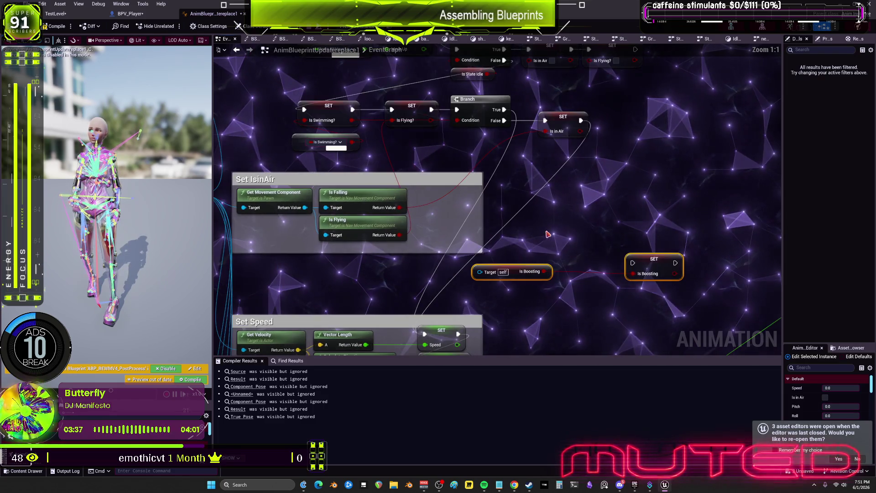
left_click(128, 13)
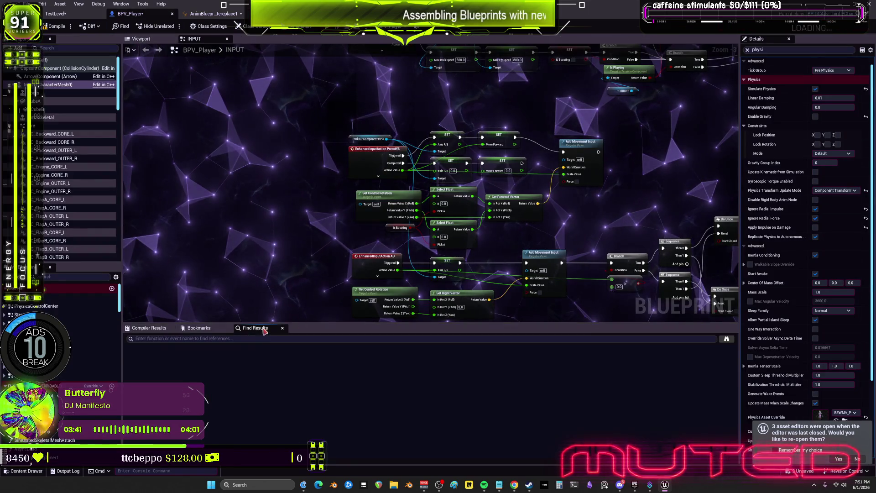
type("boost")
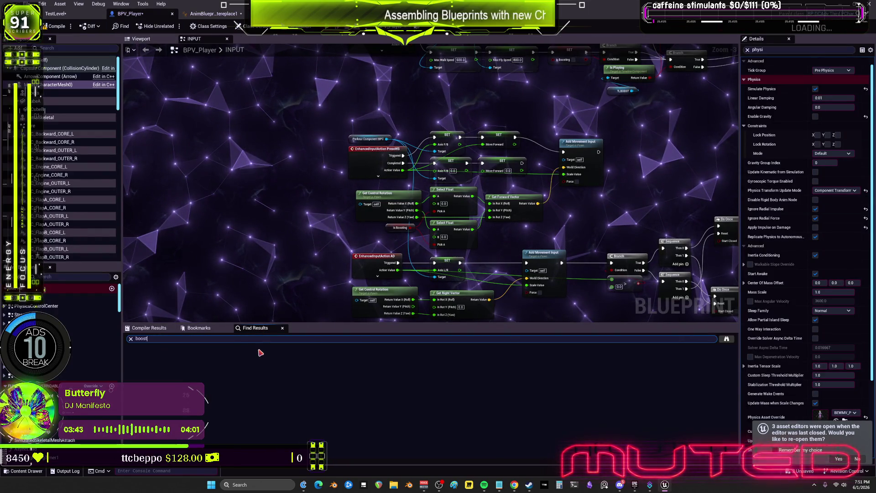
key("Return")
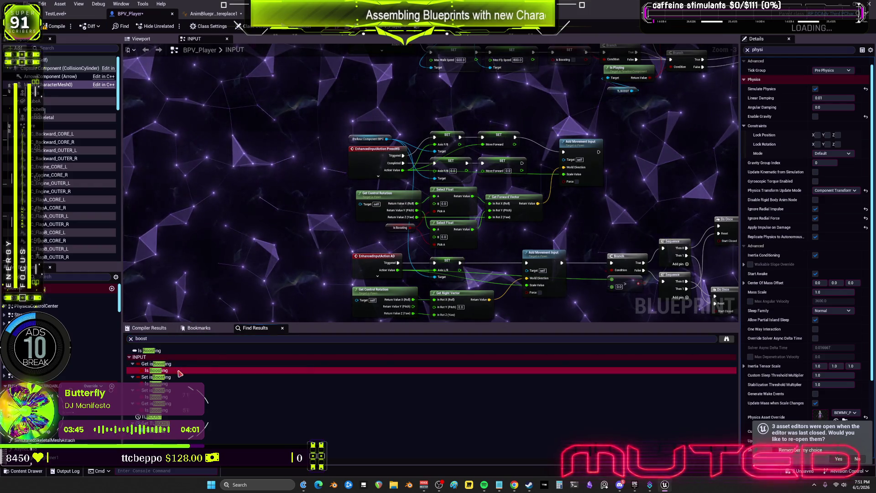
double_click(179, 371)
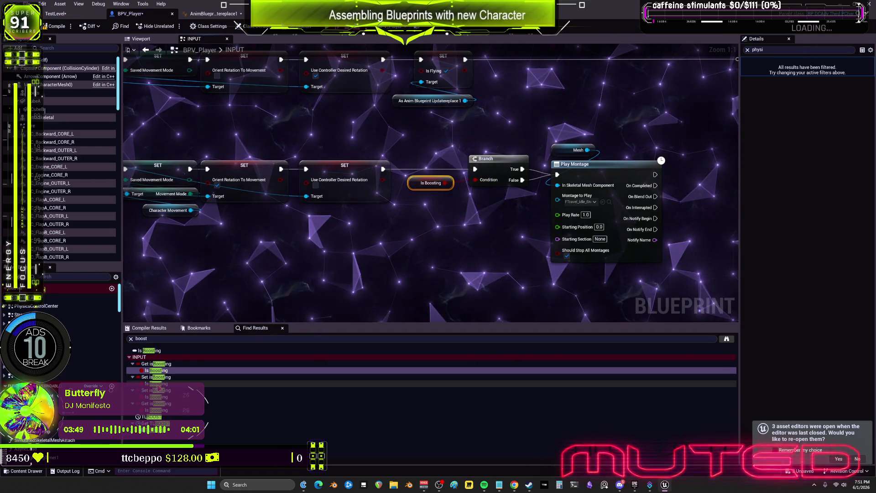
double_click(157, 384)
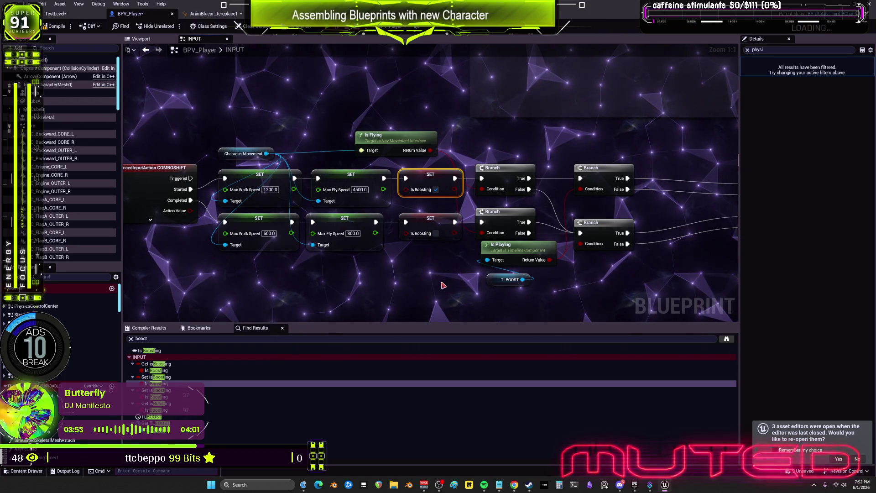
double_click(157, 396)
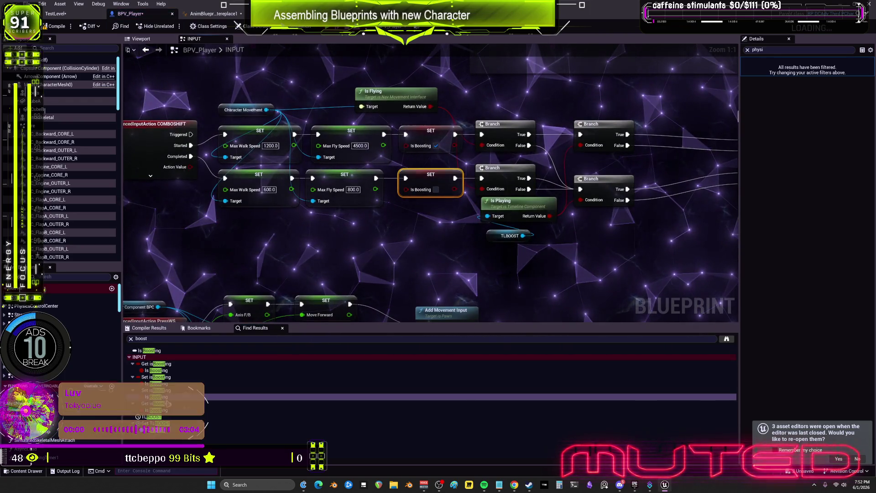
double_click(158, 410)
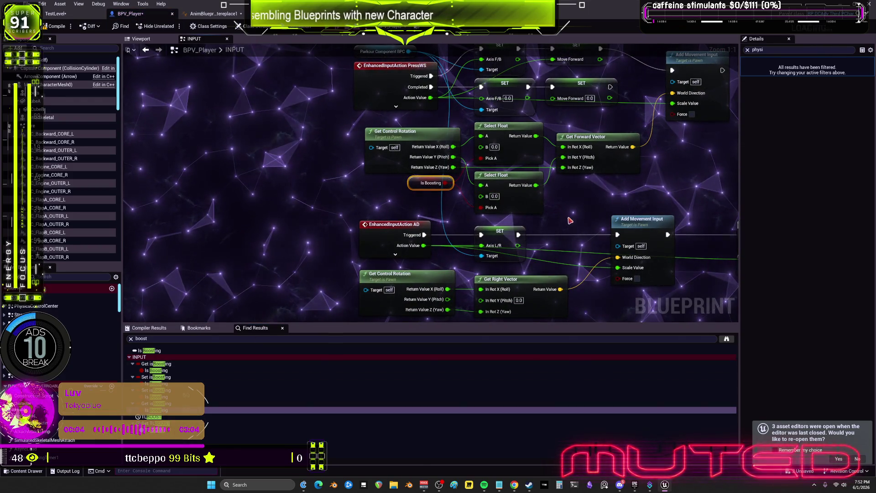
left_click_drag(570, 221, 524, 242)
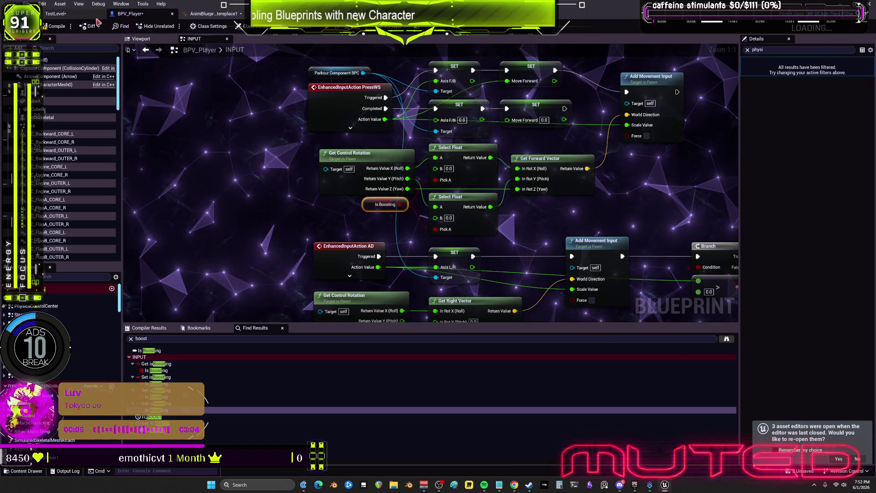
left_click(211, 13)
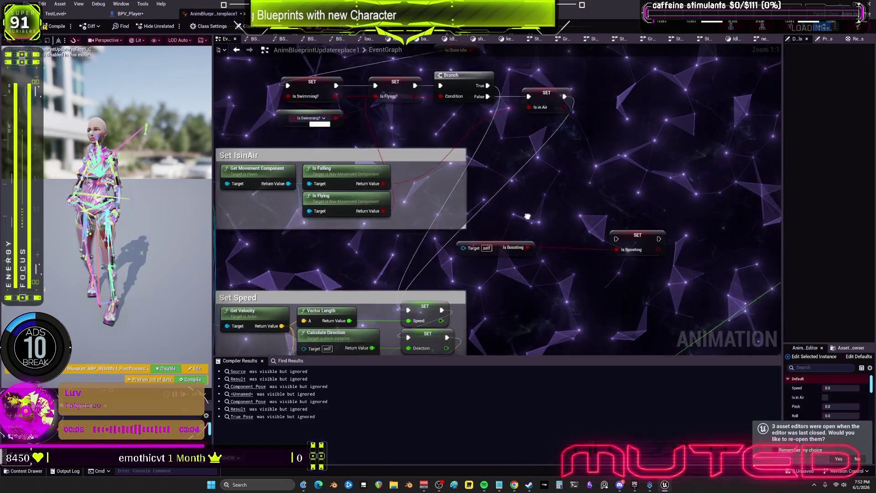
Add a Property Access node bound to the Is Boosting property
scroll(492, 205, "down", 1)
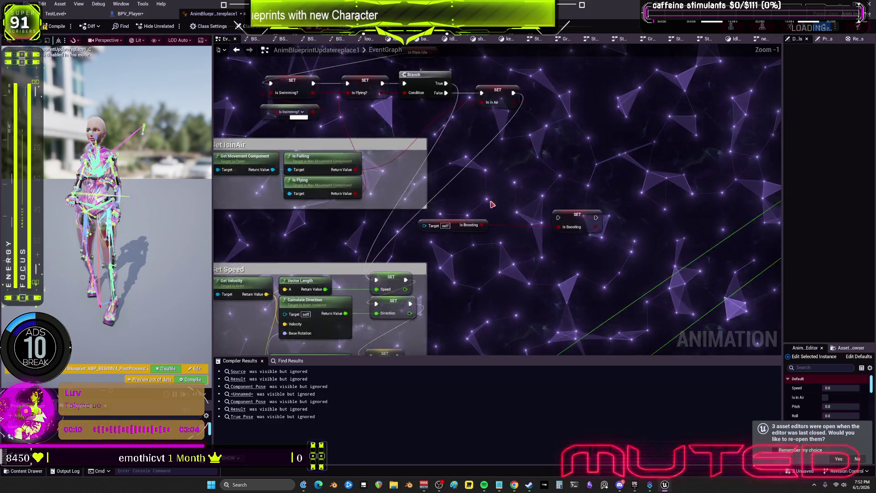
scroll(492, 205, "up", 1)
right_click(495, 185)
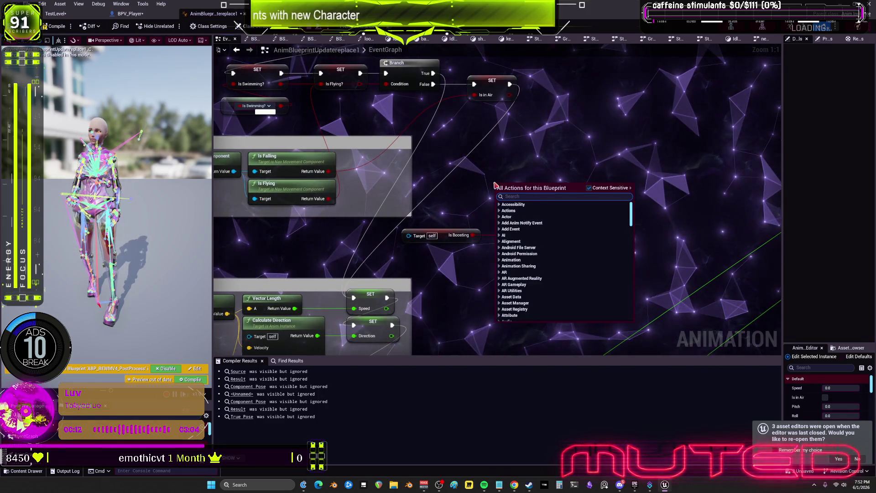
type("prop")
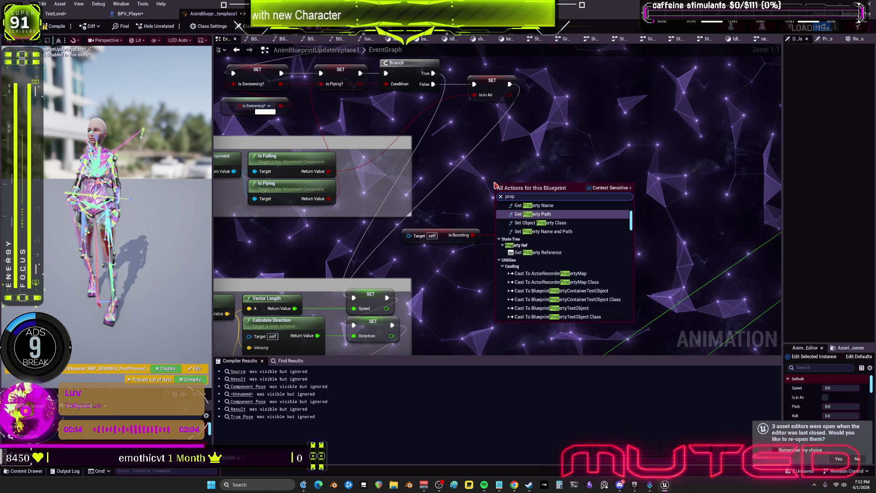
type("ert")
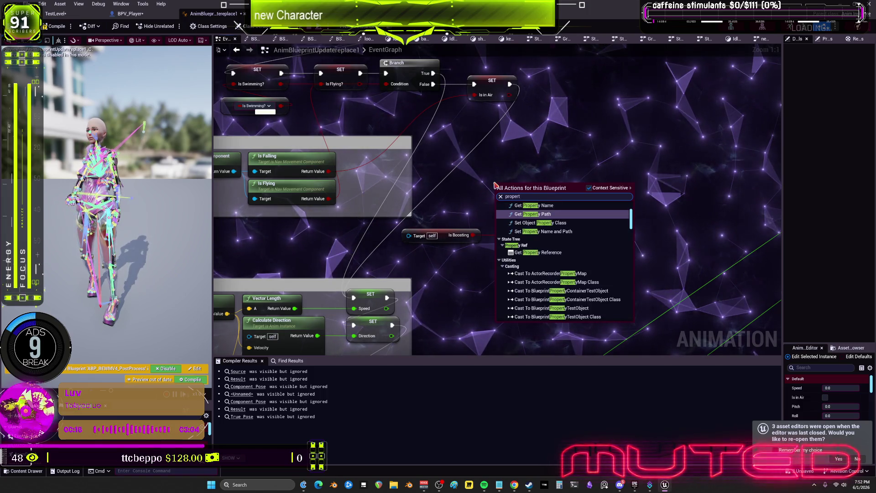
type("y acc")
key("Return")
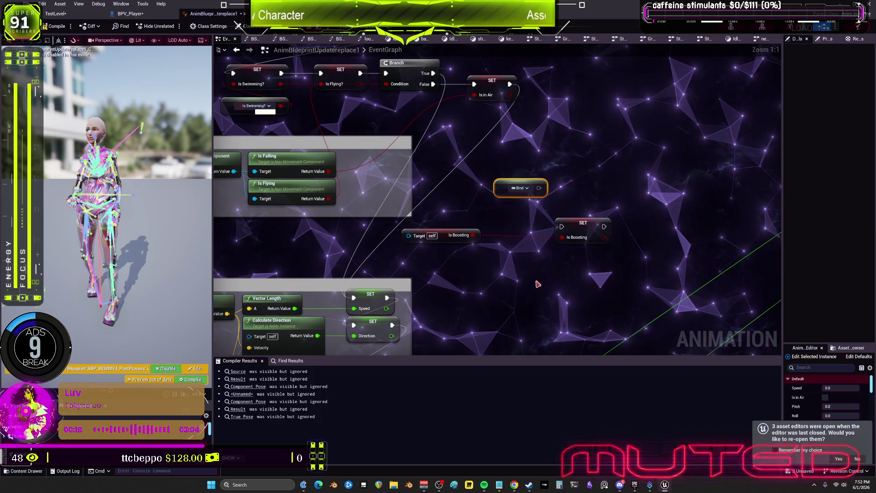
left_click(511, 188)
type("b")
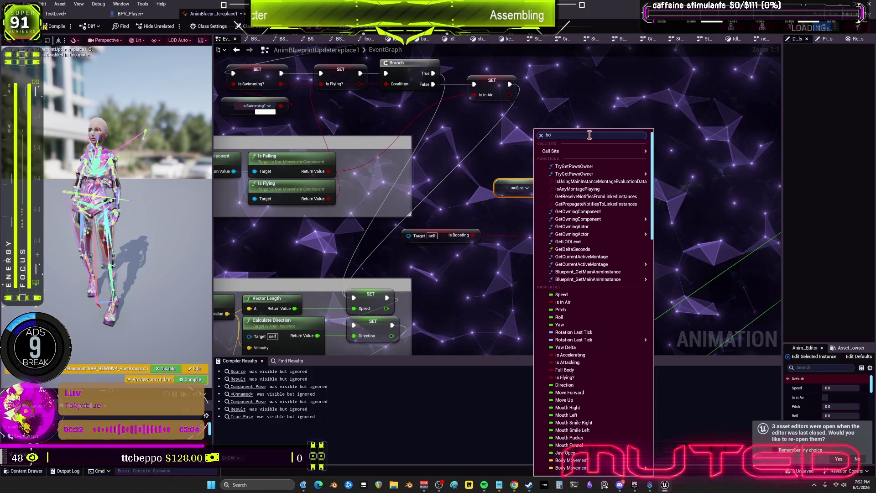
type("oo")
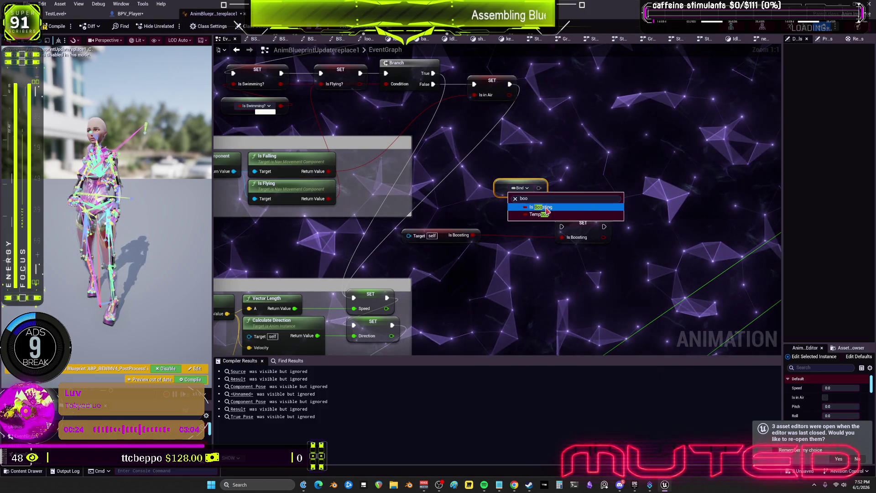
left_click(547, 209)
Wire the new getter into SET Is Boosting, delete the old self-target node, and reposition SET
left_click_drag(551, 188, 562, 237)
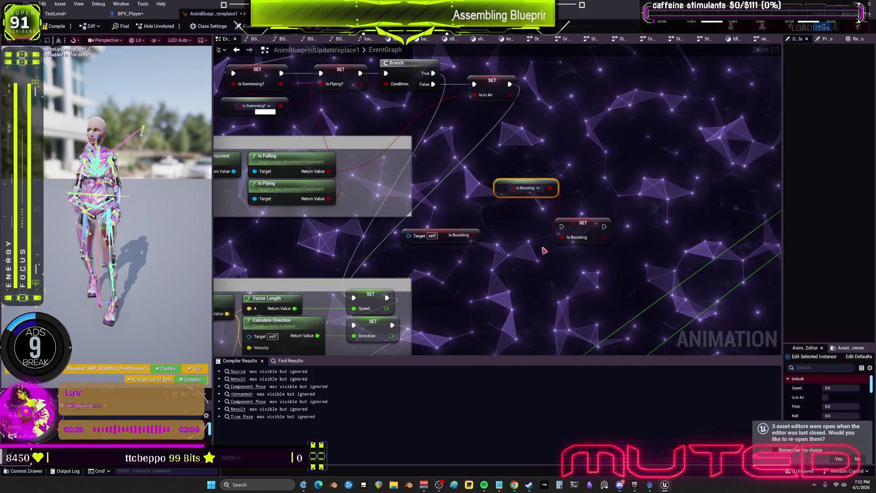
left_click(438, 235)
key("Delete")
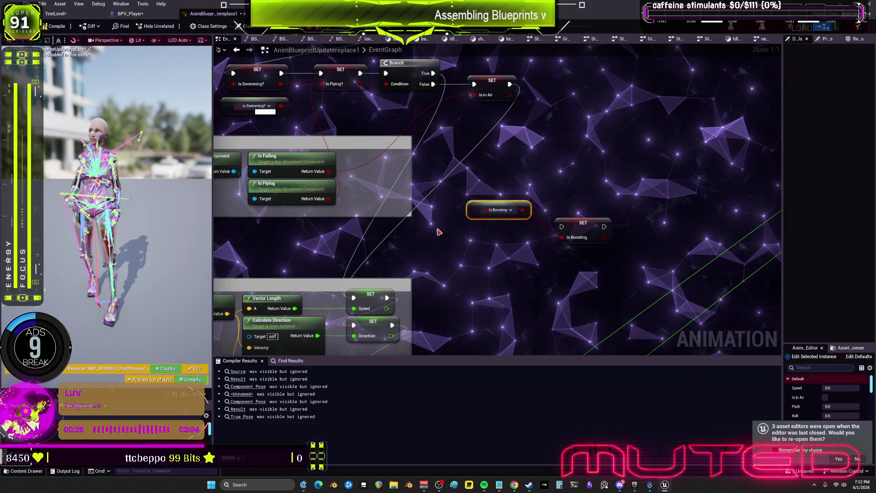
left_click_drag(279, 256, 502, 221)
left_click_drag(399, 216, 537, 215)
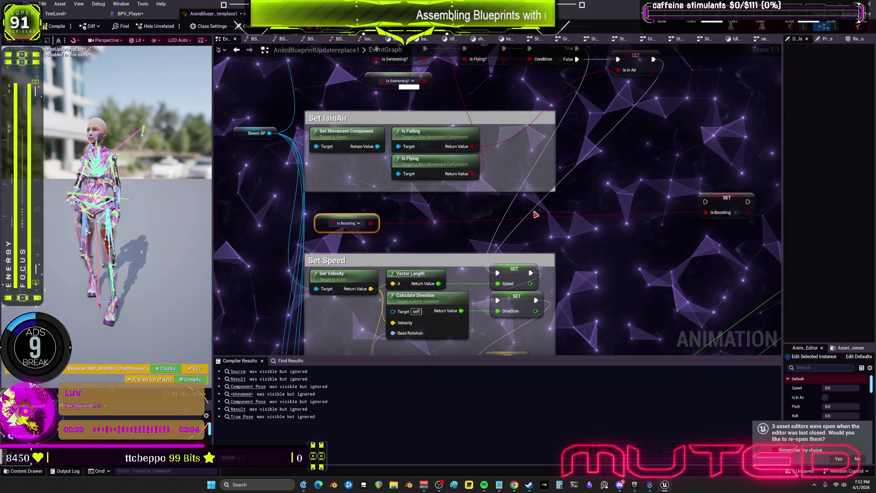
mouse_move(734, 202)
left_mouse_down()
mouse_move(518, 220)
mouse_move(533, 254)
left_mouse_up()
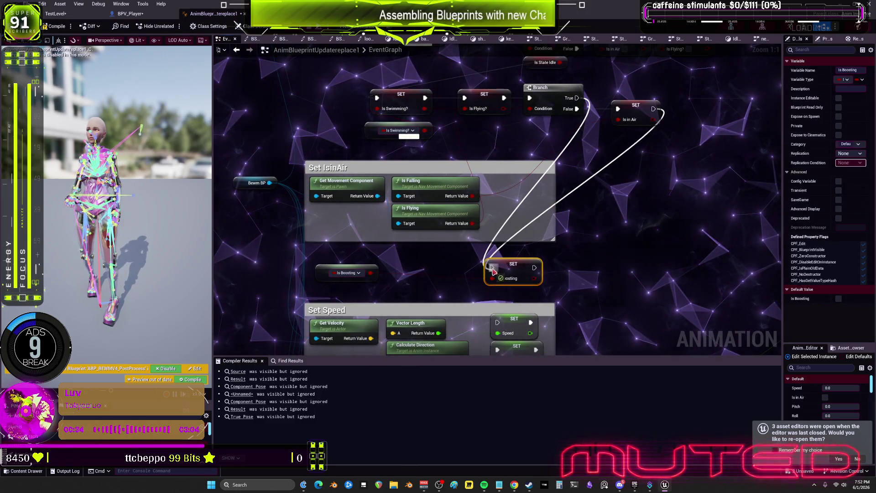
Zoom out to the graph overview and shift the column of Set node groups slightly down
scroll(534, 270, "down", 3)
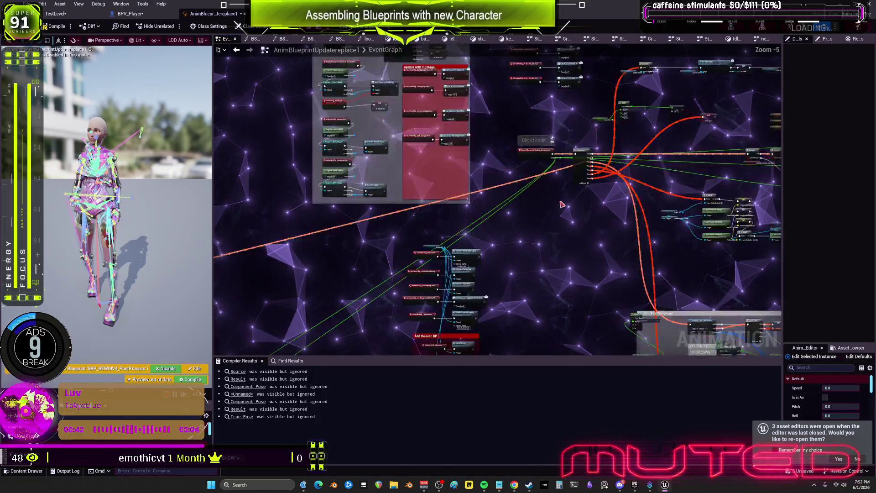
left_click_drag(546, 183, 655, 46)
scroll(390, 269, "down", 2)
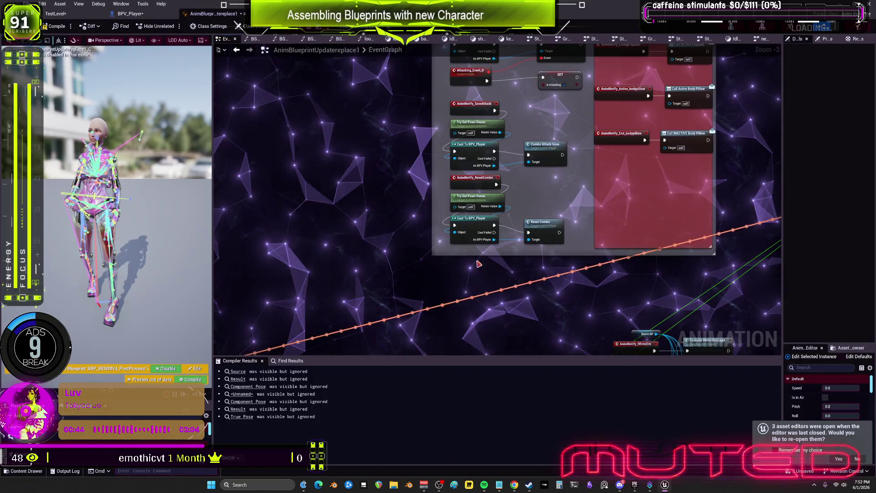
scroll(390, 268, "down", 2)
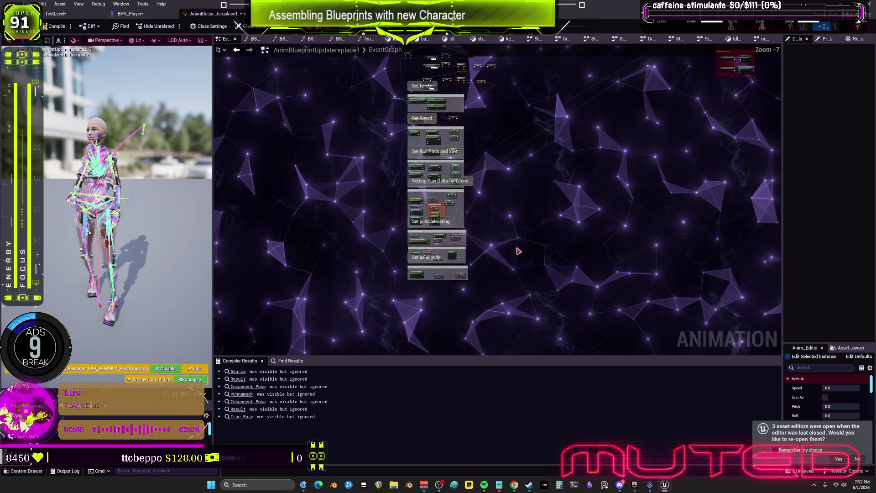
key("Home")
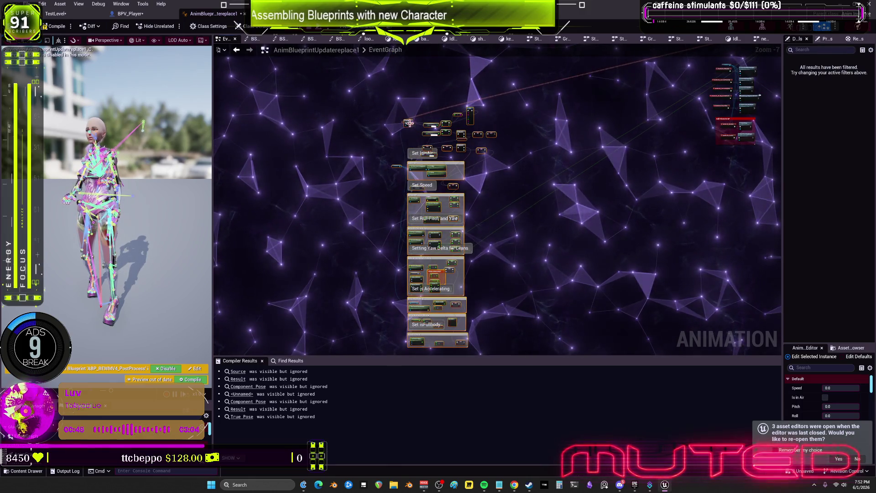
left_click_drag(408, 123, 776, 169)
left_click_drag(404, 157, 413, 175)
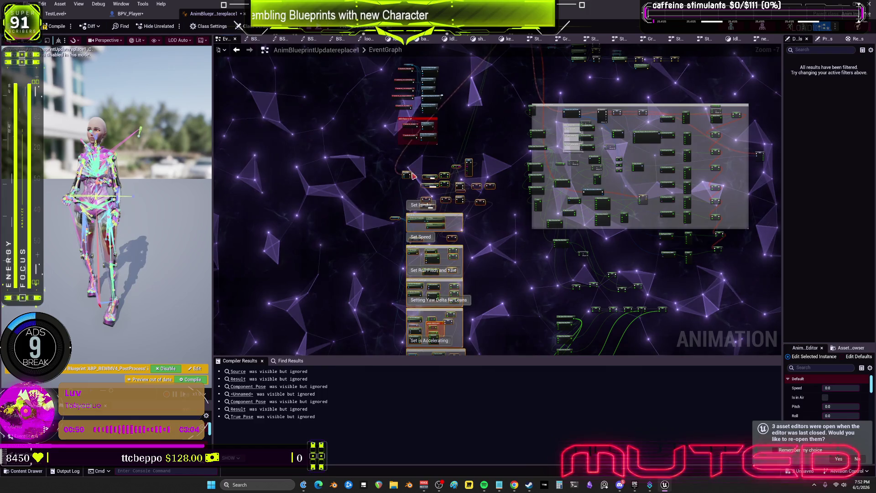
Navigate past the Update Animation and Anim Notify groups to the Begin group
scroll(410, 162, "up", 4)
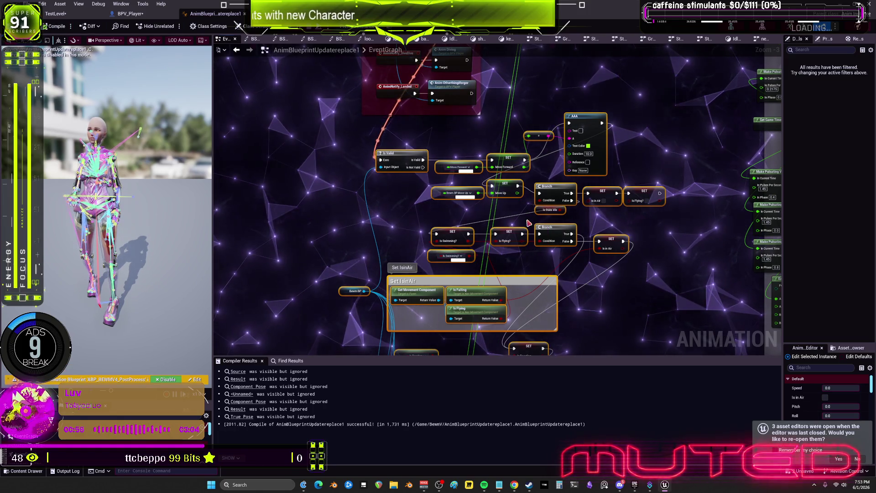
left_click_drag(566, 116, 569, 240)
mouse_move(439, 135)
left_mouse_down()
mouse_move(535, 148)
mouse_move(542, 212)
left_mouse_up()
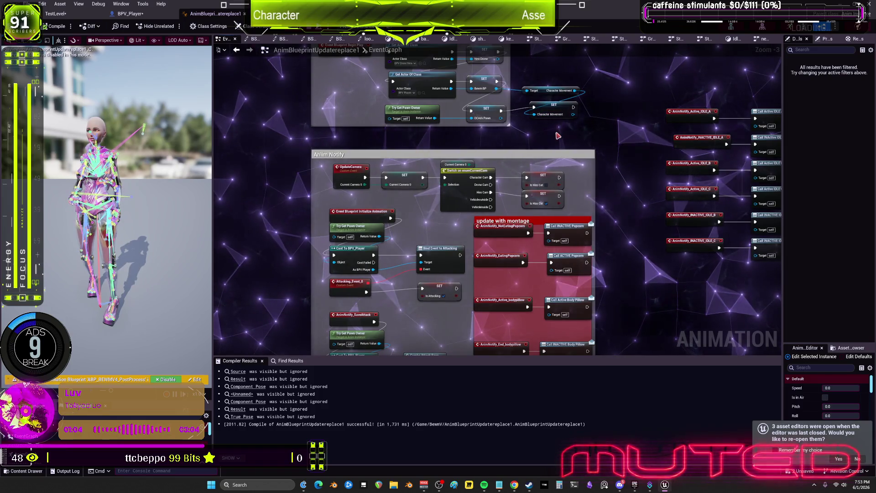
left_click_drag(557, 136, 585, 231)
scroll(555, 208, "up", 3)
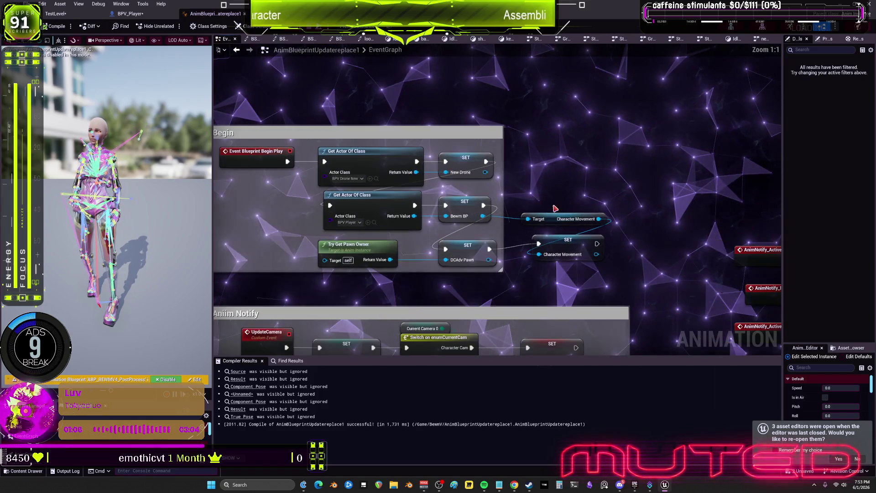
left_click_drag(482, 216, 528, 219)
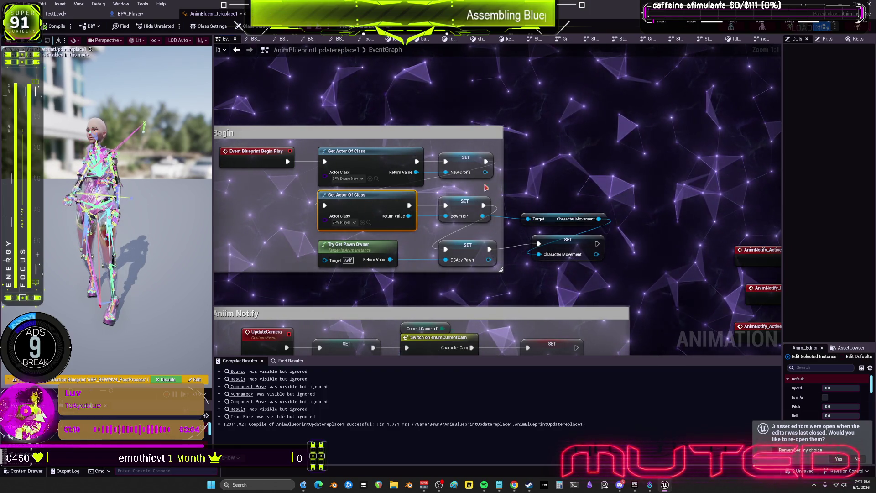
left_click(471, 250)
key("alt+p")
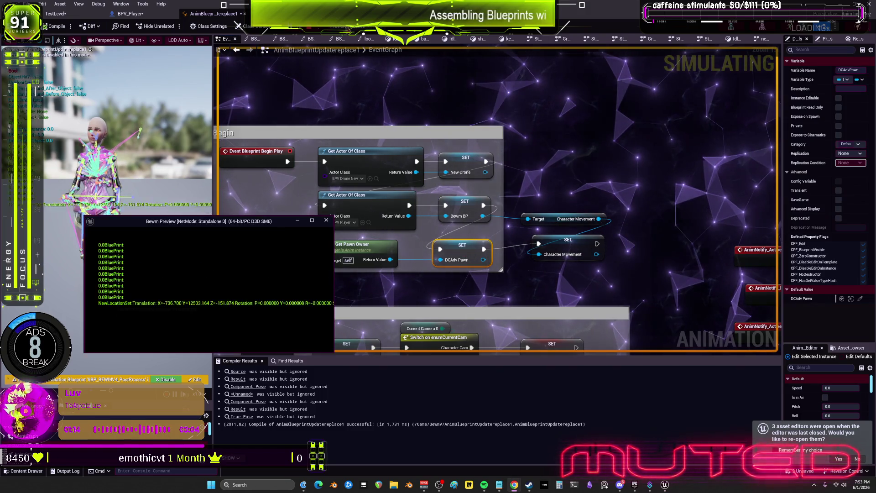
left_click(372, 26)
left_click(372, 51)
scroll(564, 190, "down", 6)
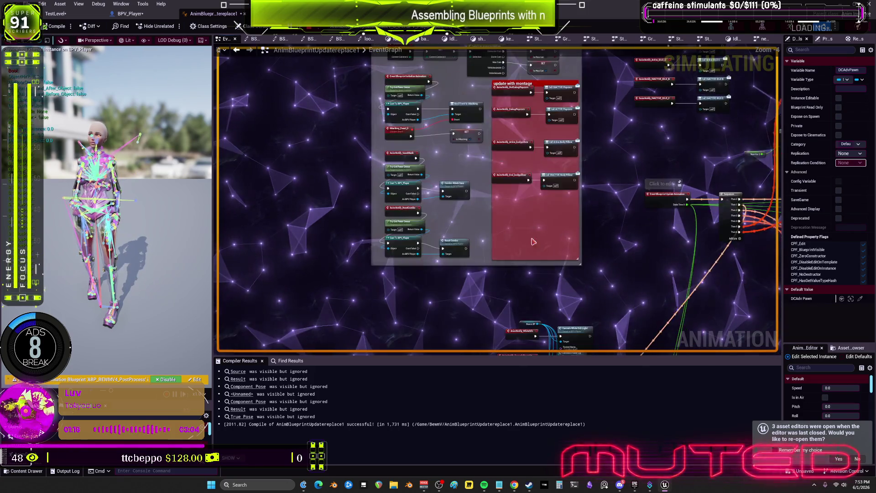
scroll(564, 190, "up", 7)
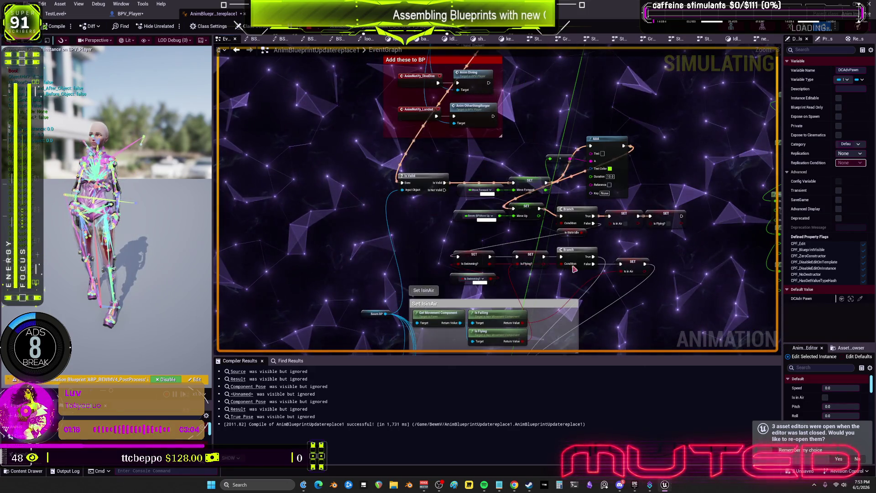
scroll(544, 216, "up", 2)
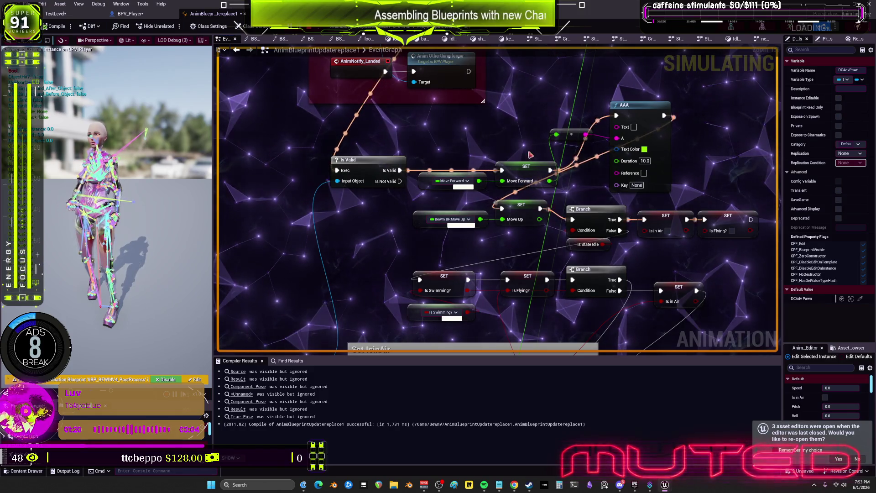
mouse_move(588, 259)
left_mouse_down()
mouse_move(539, 187)
mouse_move(483, 189)
mouse_move(453, 178)
left_mouse_up()
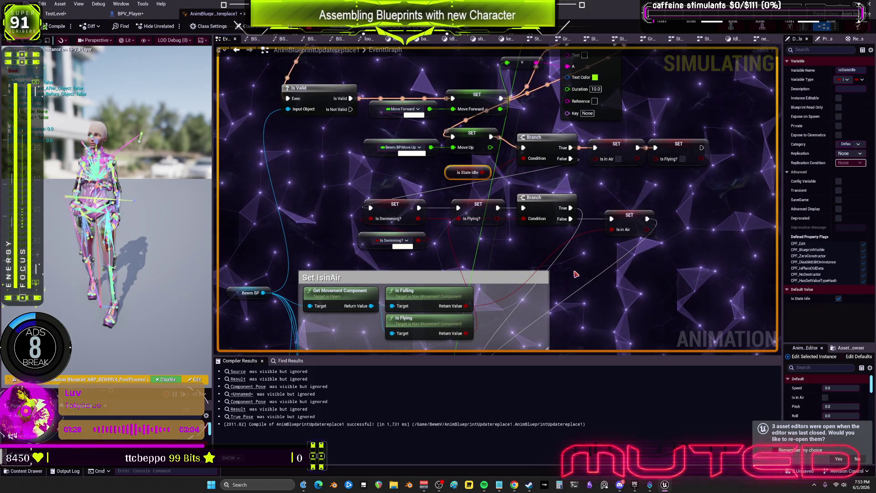
scroll(568, 276, "down", 1)
left_click_drag(567, 276, 534, 299)
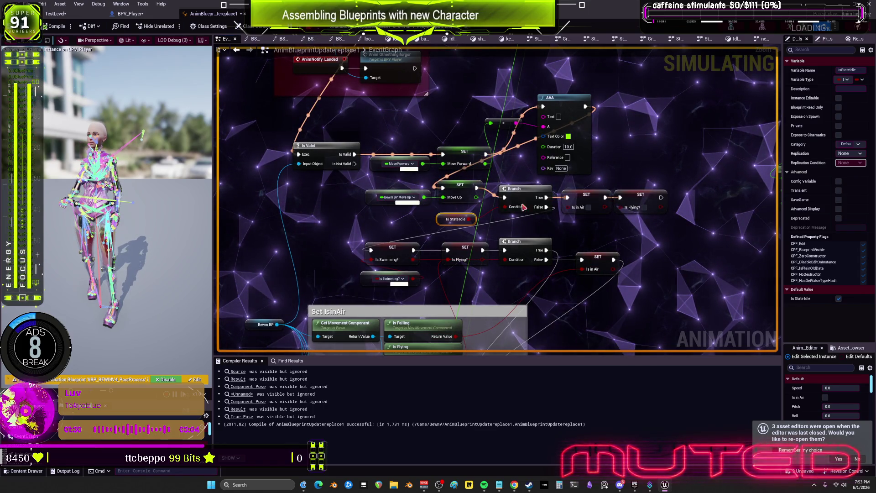
key("Escape")
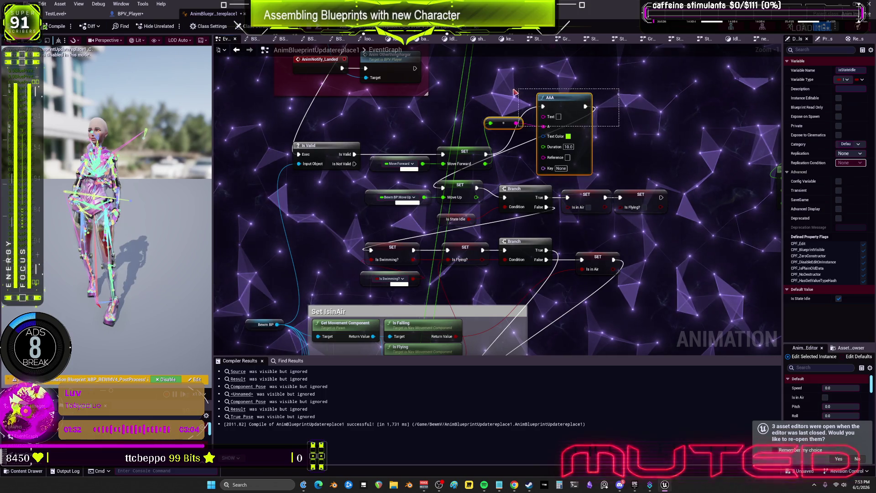
Delete the AAA print node, break Is Valid's link to Move Forward, and chain Move Forward into Move Up
left_click_drag(515, 92, 515, 93)
key("Delete")
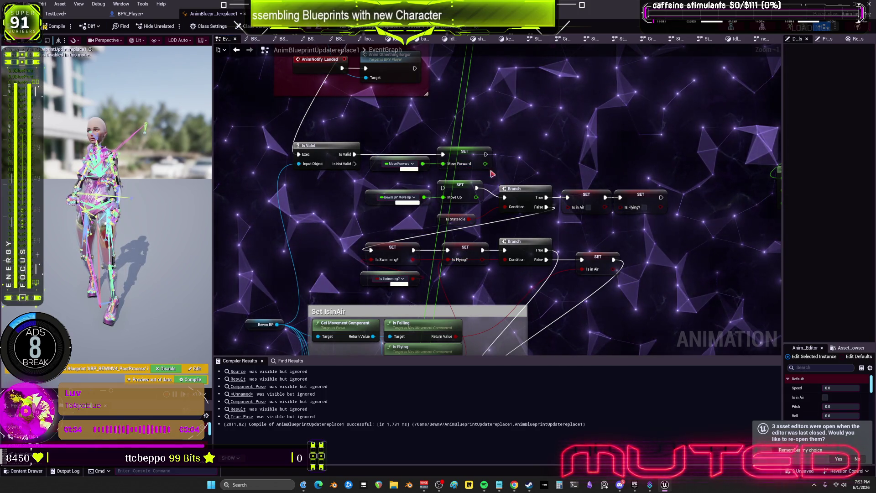
left_click(354, 155, "alt")
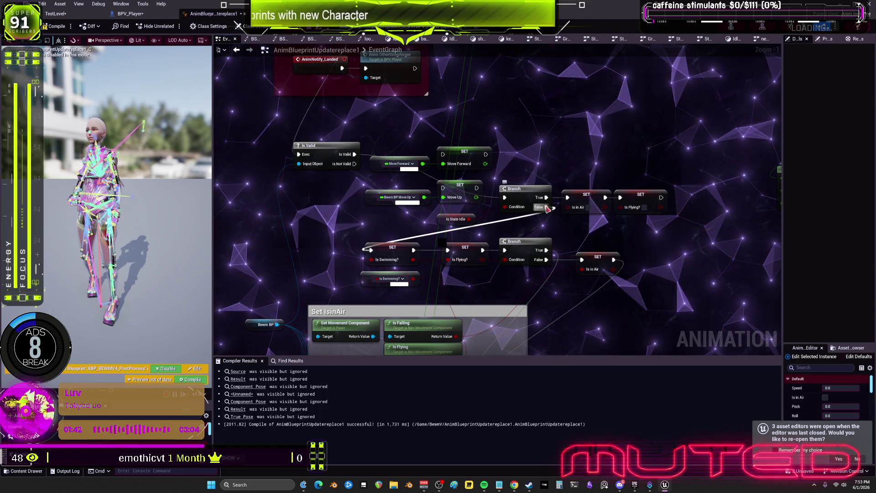
left_click_drag(486, 154, 443, 188)
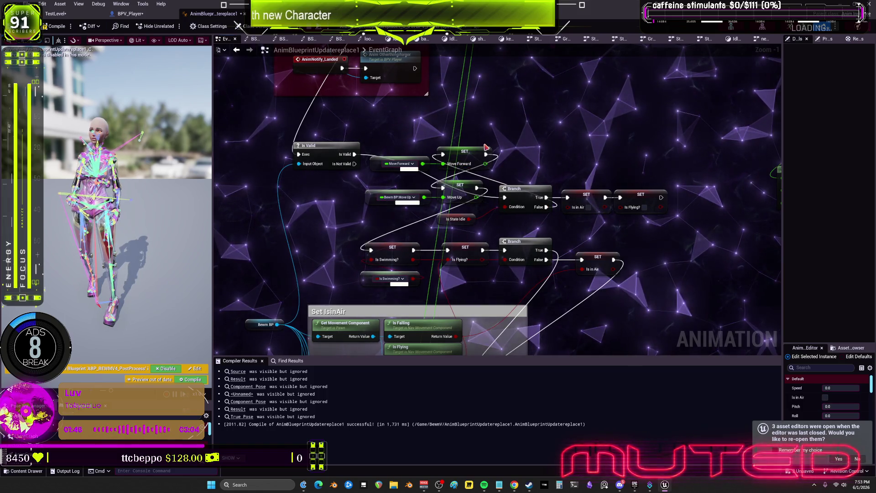
Move the Is State Idle Branch with its two SET nodes upward into position
mouse_move(630, 233)
left_mouse_down()
mouse_move(539, 223)
mouse_move(636, 233)
left_mouse_up()
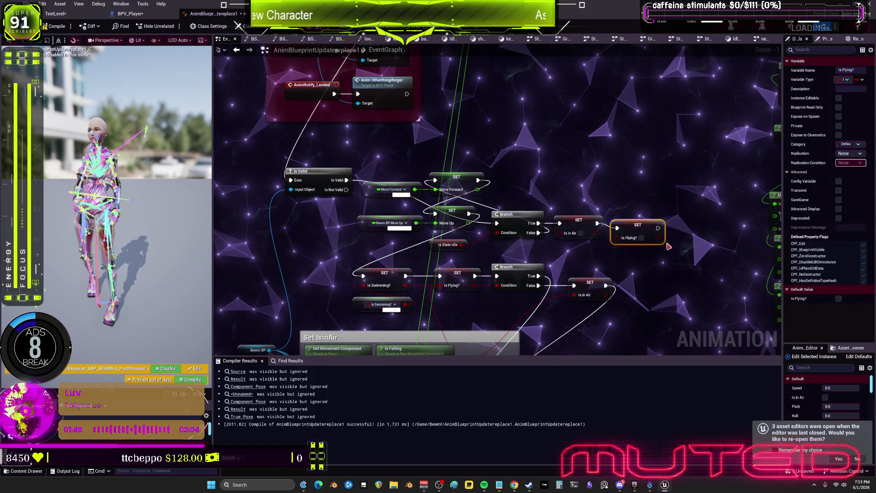
left_click_drag(522, 207, 525, 209)
left_click_drag(510, 255, 466, 241)
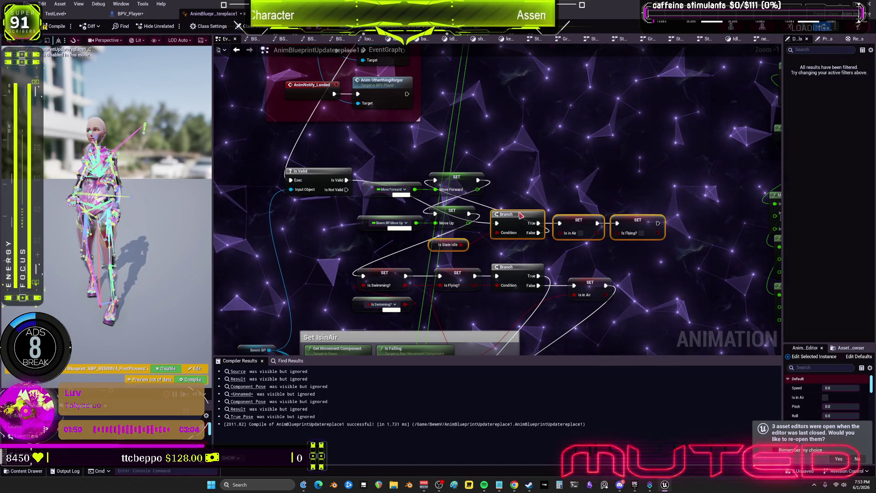
left_click_drag(511, 169, 467, 170)
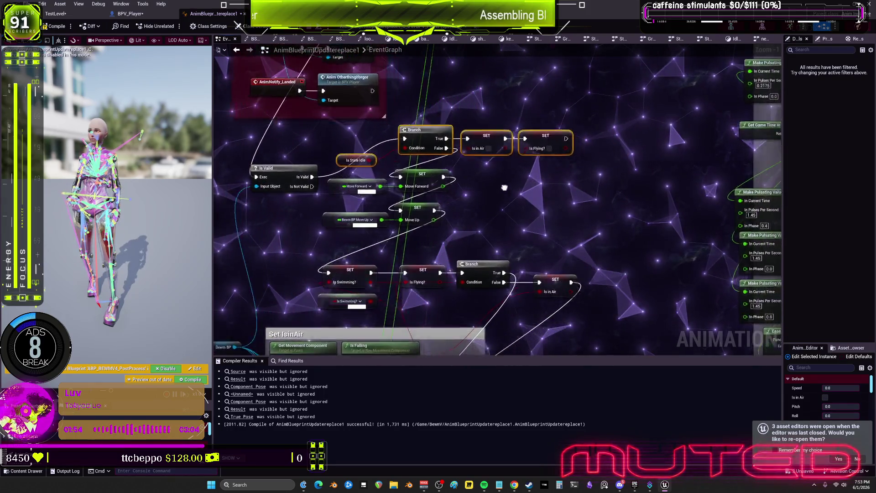
left_click_drag(549, 190, 556, 183)
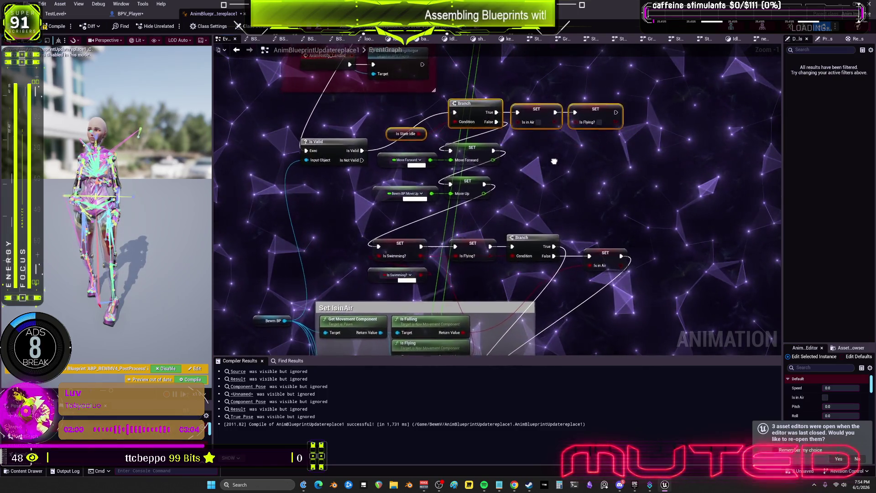
left_click_drag(554, 161, 543, 169)
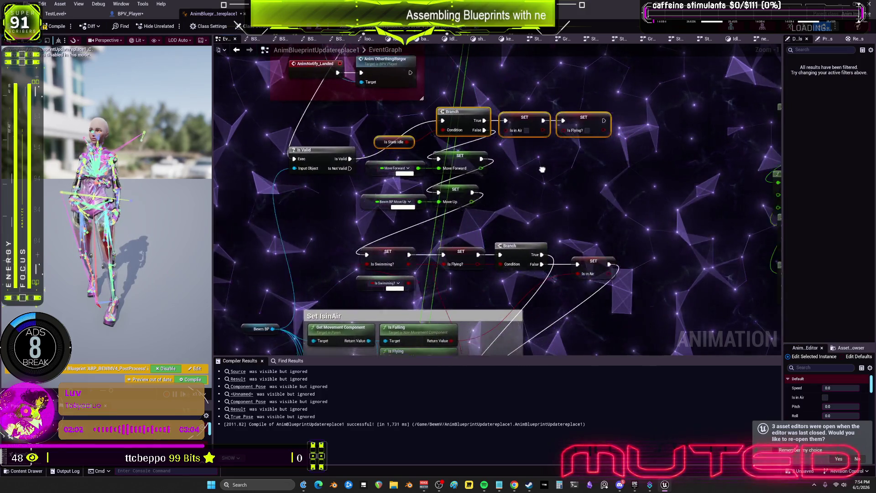
mouse_move(585, 190)
left_mouse_down()
mouse_move(595, 188)
mouse_move(579, 188)
left_mouse_up()
left_click(363, 168)
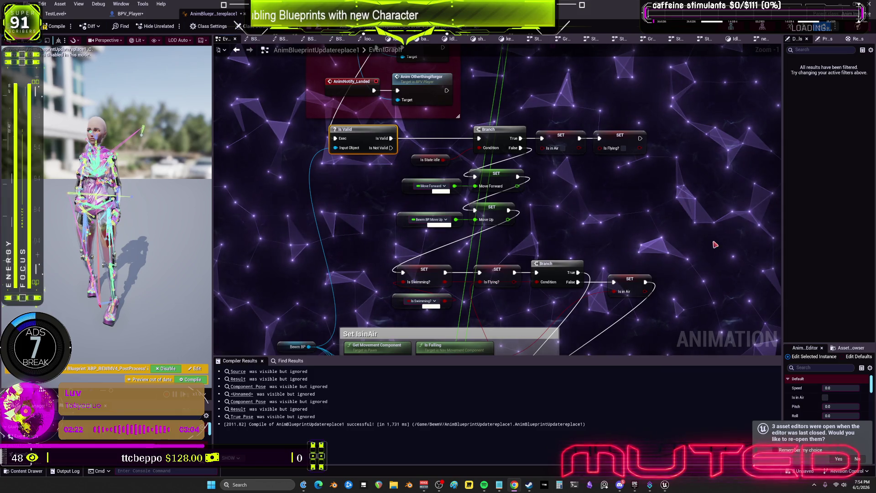
Shift the SET Is in Air chain with Move Forward and Move Up setters left and down, then launch a test play
left_click_drag(638, 249, 675, 150)
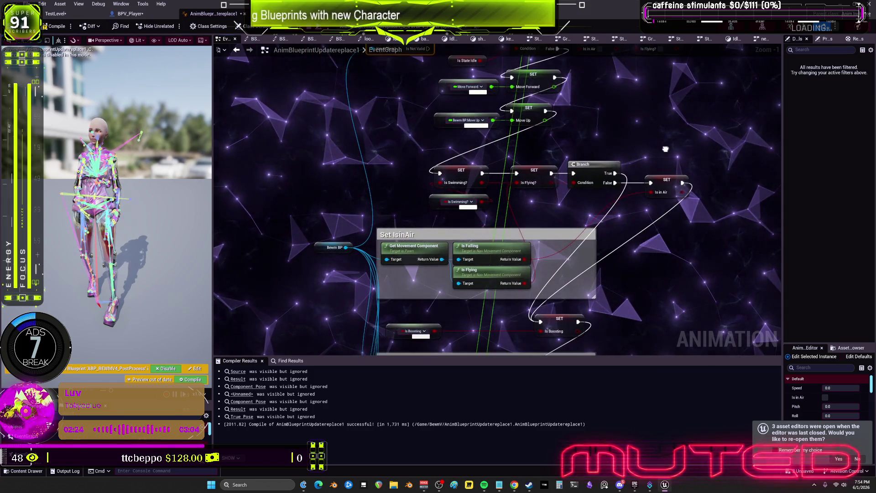
scroll(593, 155, "down", 3)
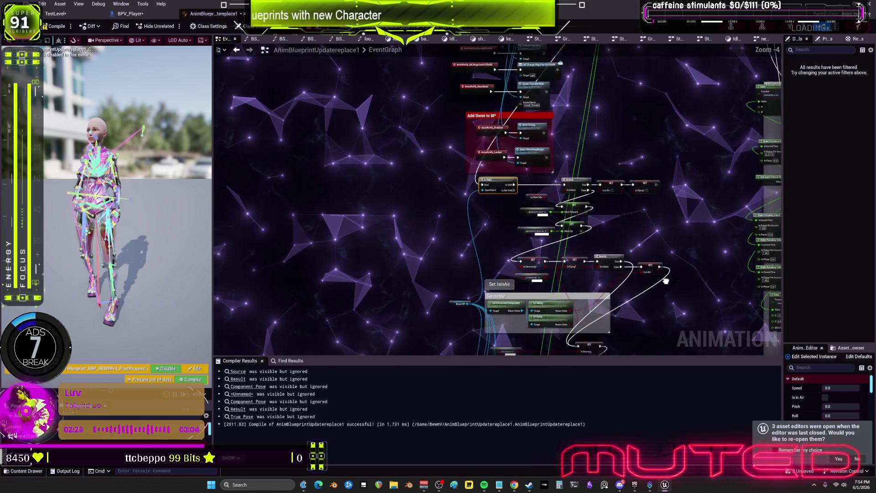
left_click_drag(658, 147, 679, 183)
scroll(679, 183, "up", 2)
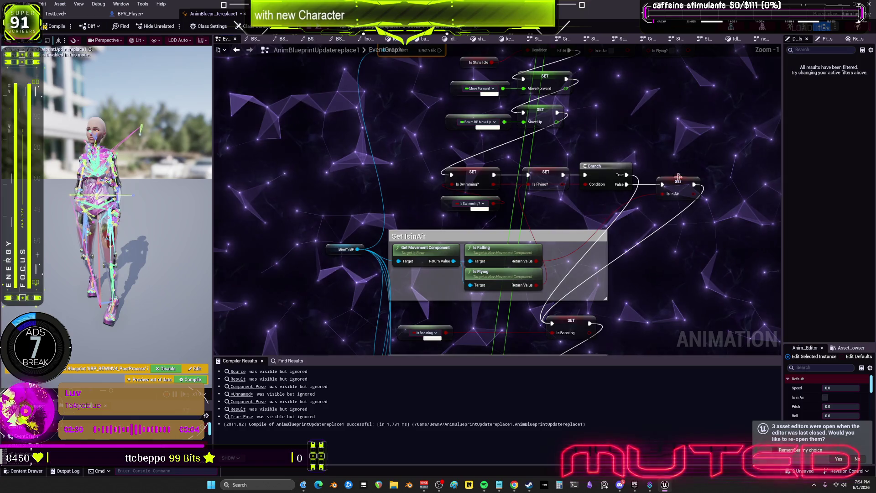
left_click(671, 184)
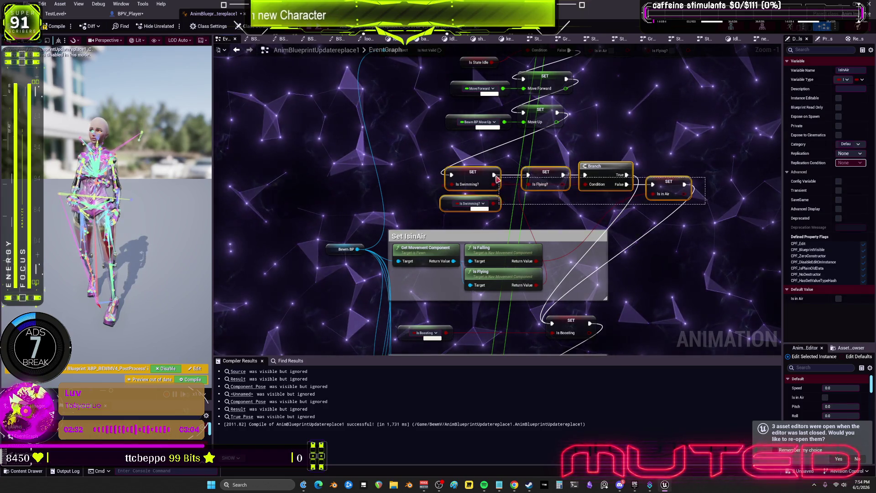
mouse_move(497, 179)
left_mouse_down()
mouse_move(492, 317)
mouse_move(581, 210)
left_mouse_up()
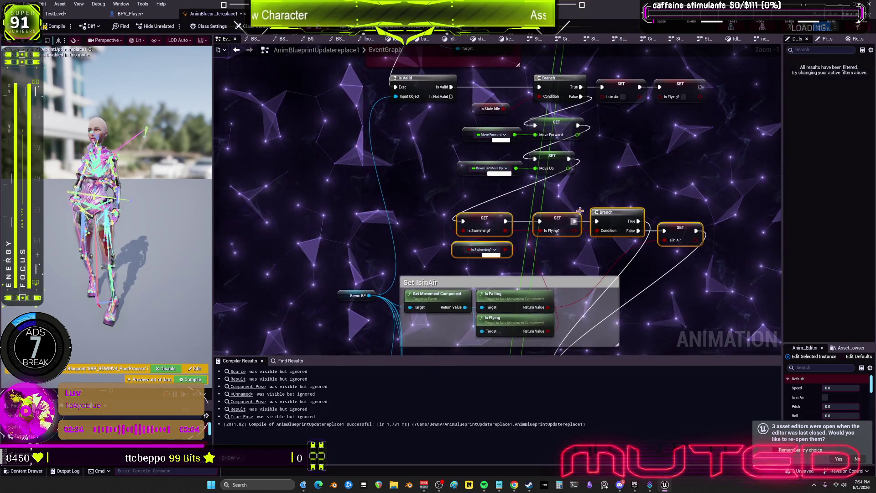
left_click_drag(457, 117, 589, 178, "ctrl")
mouse_move(556, 122)
left_mouse_down()
mouse_move(500, 132)
mouse_move(514, 128)
left_mouse_up()
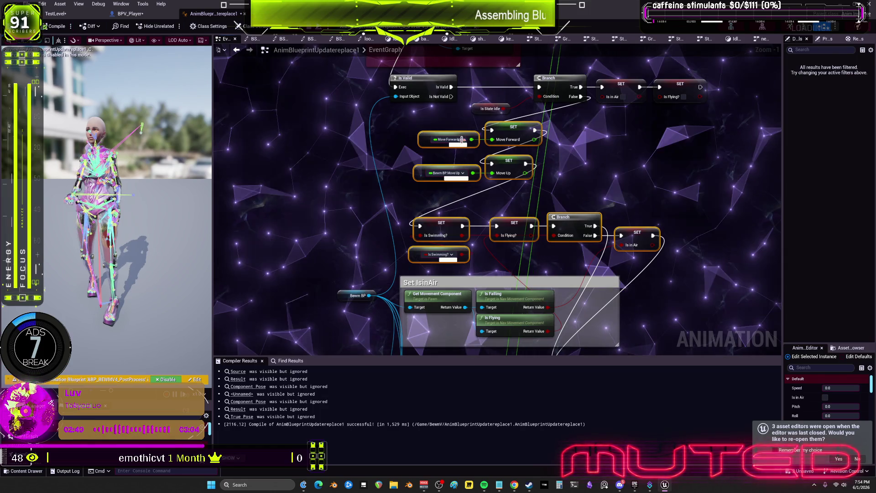
key("alt+p")
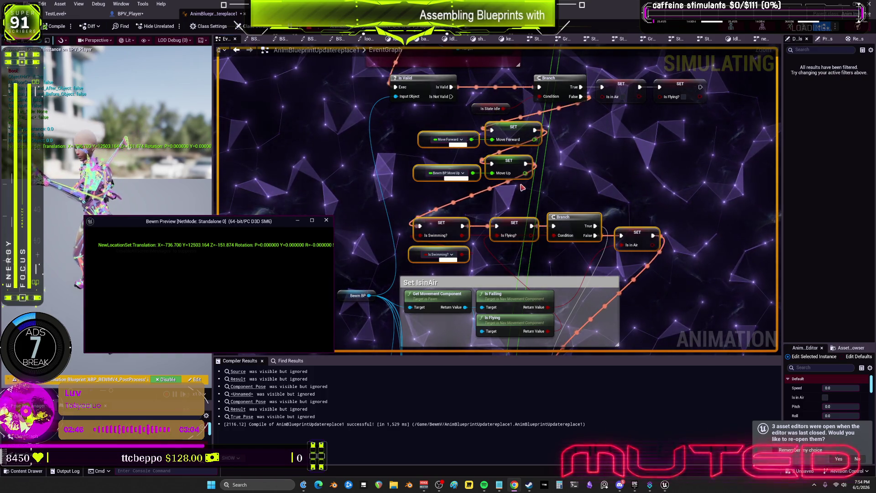
Inspect pin values during the test play, end the session, and bring up the graph's action list
mouse_move(498, 174)
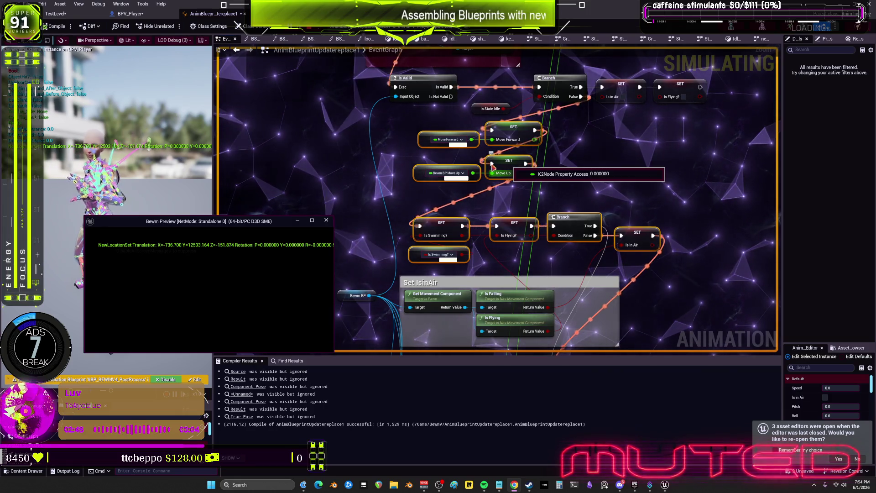
mouse_move(495, 143)
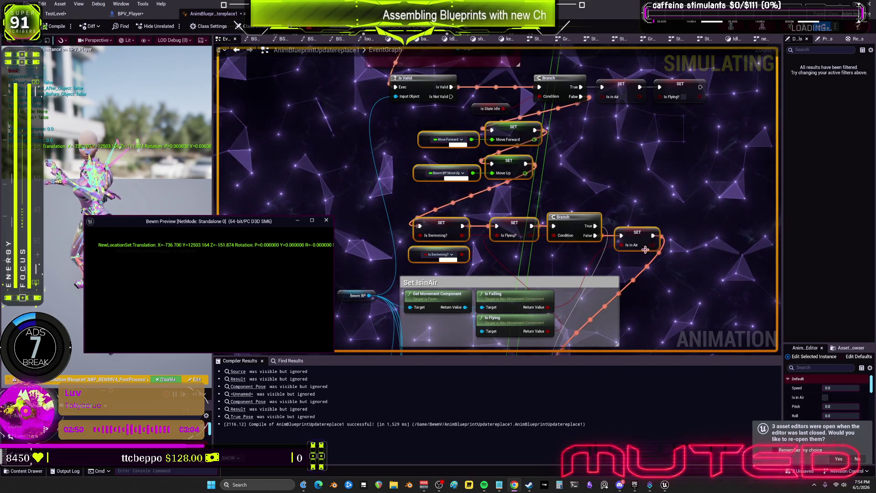
mouse_move(627, 246)
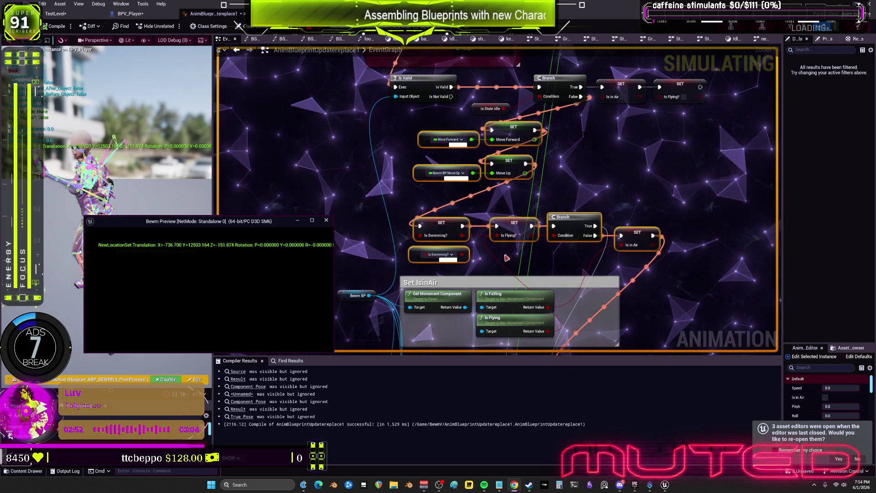
mouse_move(419, 238)
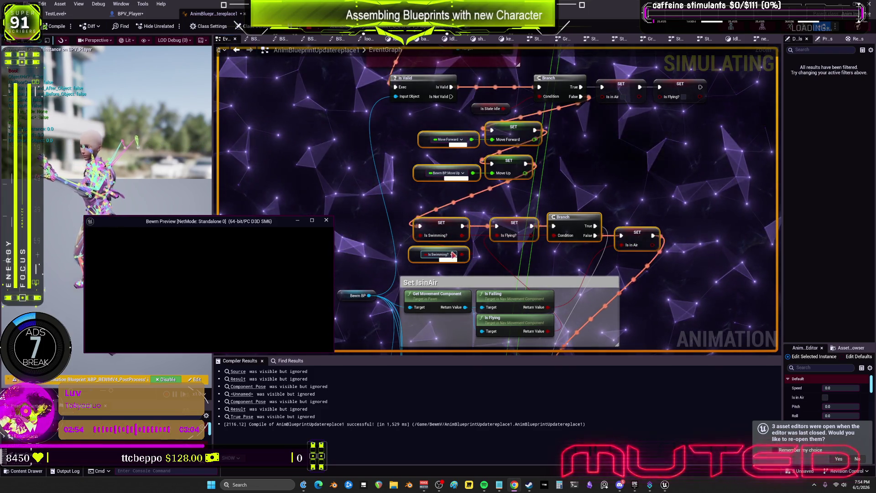
mouse_move(461, 256)
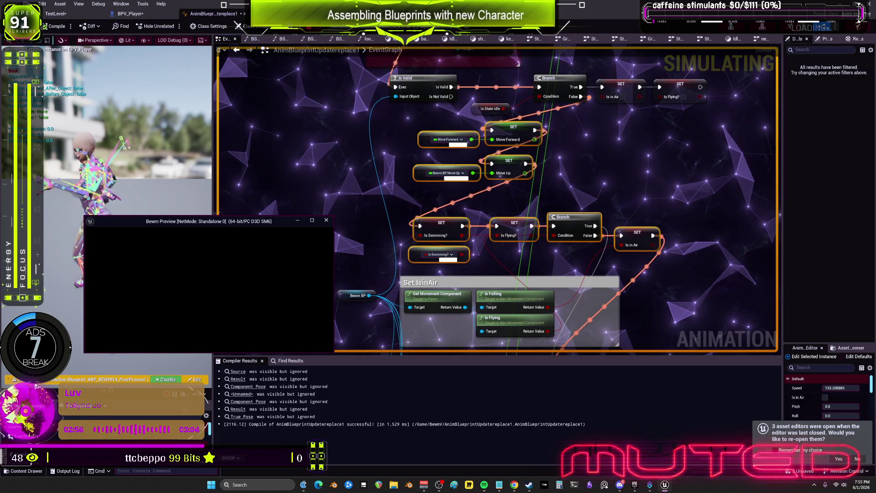
left_click(244, 270)
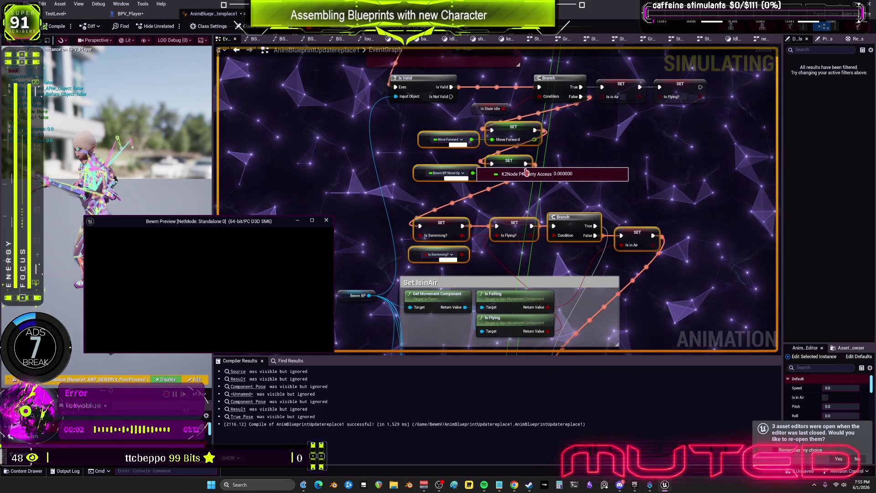
key("Escape")
right_click(590, 163)
Add an AAA node fed by Move Forward's value, then rerun the game to see 0.0 printed
type("aaa")
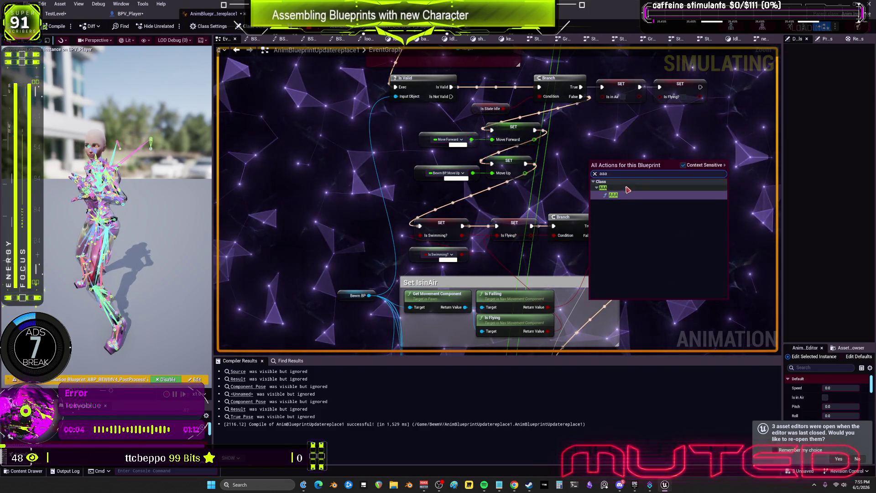
left_click(626, 195)
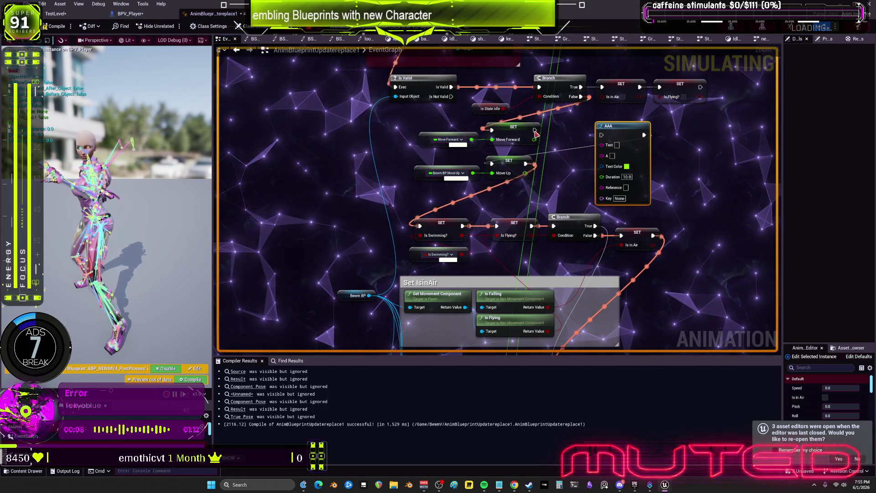
left_click_drag(570, 156, 602, 145)
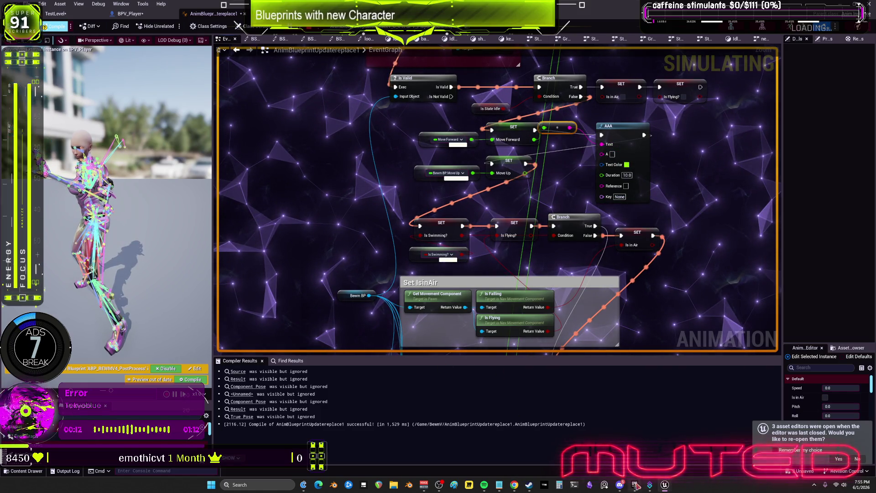
left_click(665, 485)
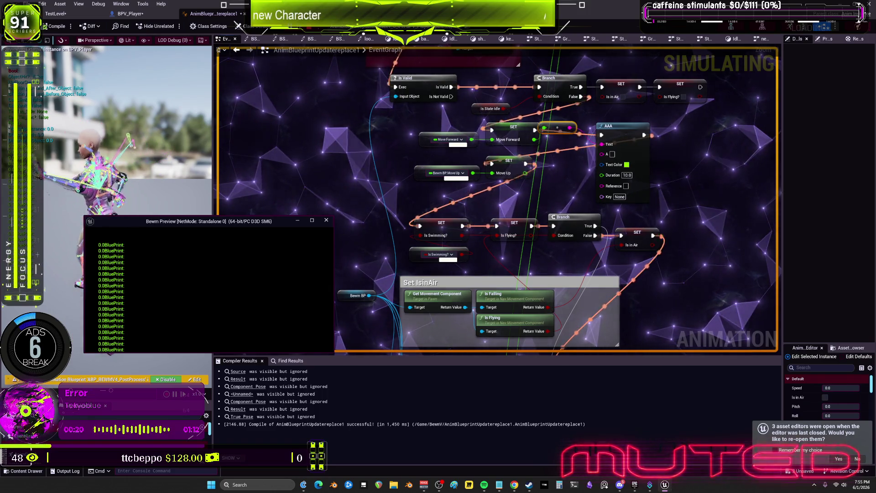
key("Escape")
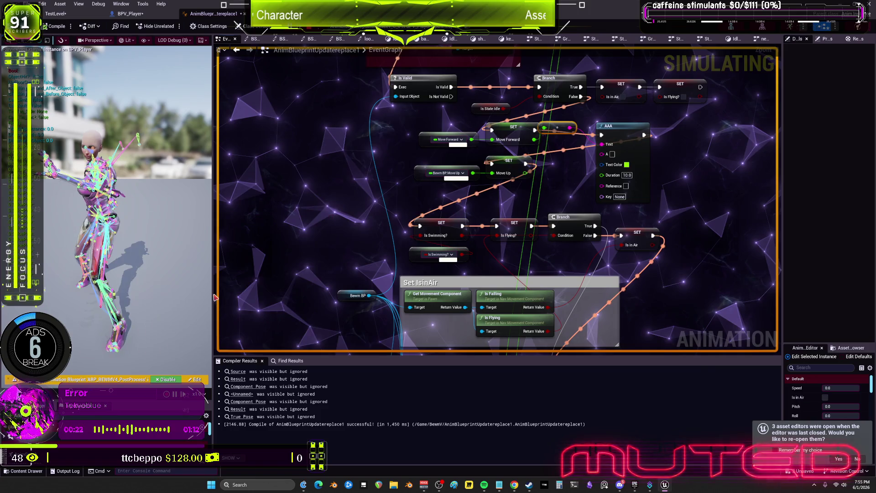
In BPV_Player, find the 'forward' variable and show Move Forward's details with Expose on Spawn unchecked
left_click(133, 13)
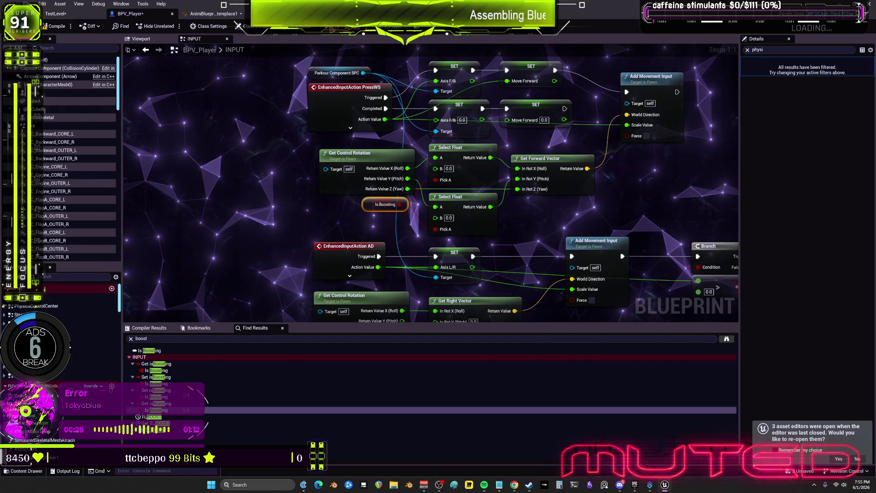
left_click(60, 277)
type("forward")
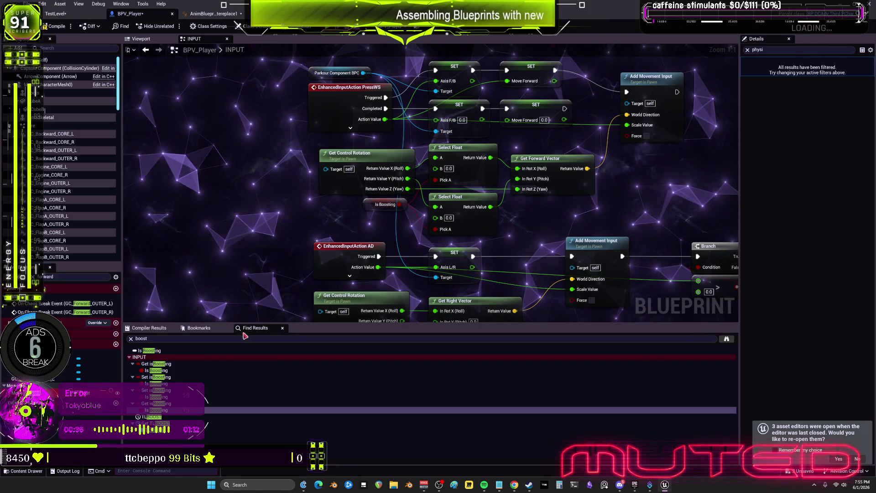
left_click(748, 49)
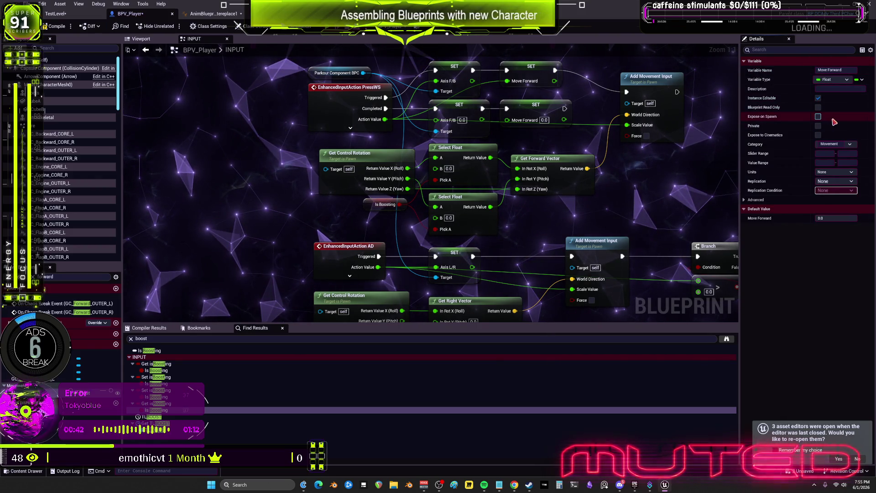
left_click(818, 117)
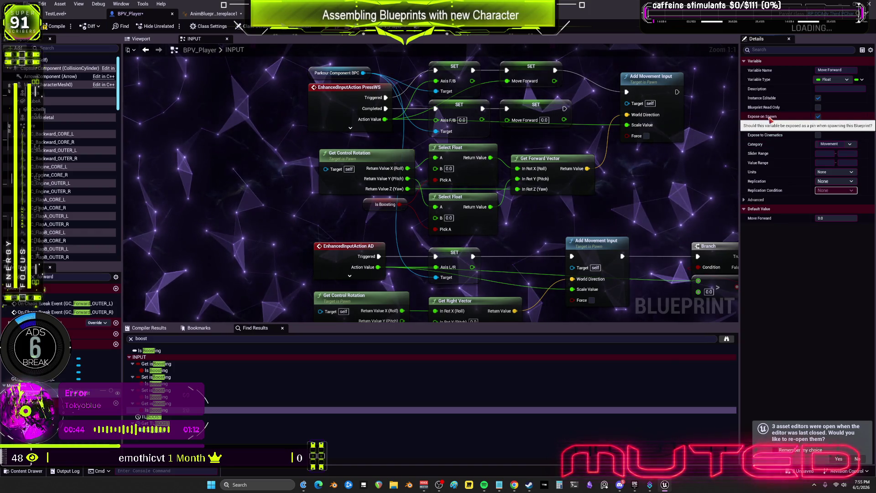
left_click(819, 117)
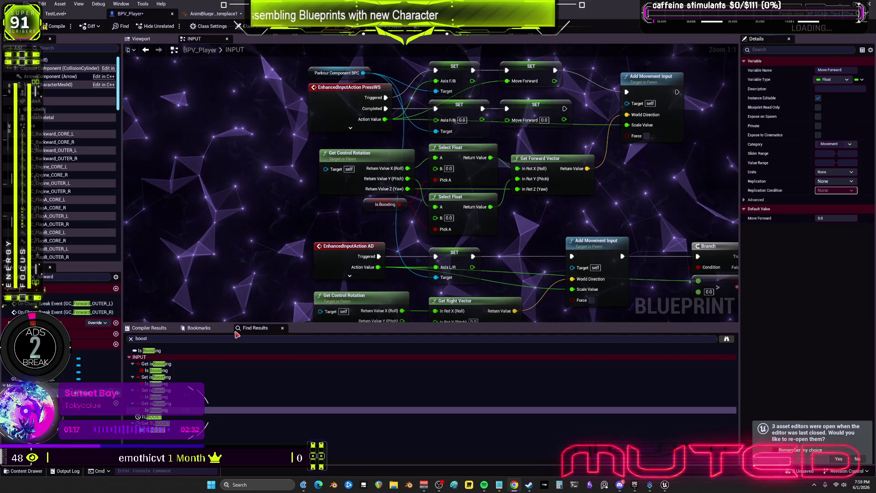
Select the Move Forward getter in the anim EventGraph, then bring back the Bewm Preview window
left_click(213, 14)
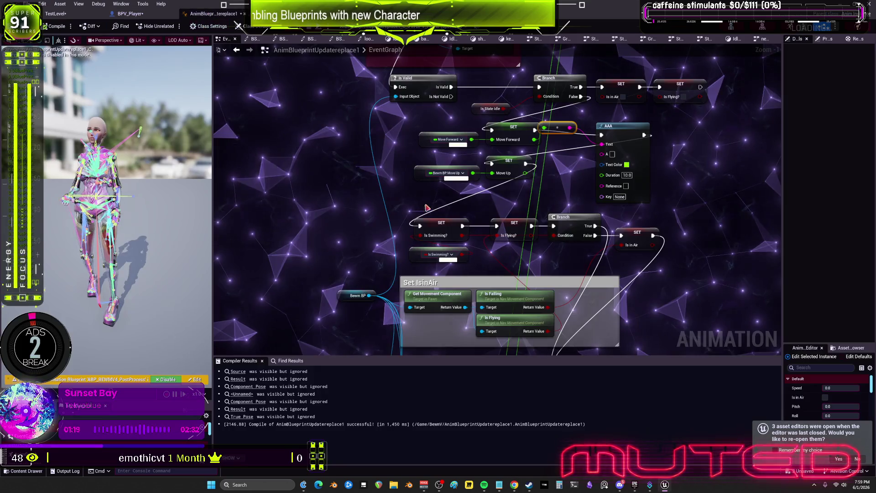
scroll(458, 169, "up", 1)
left_click(420, 134)
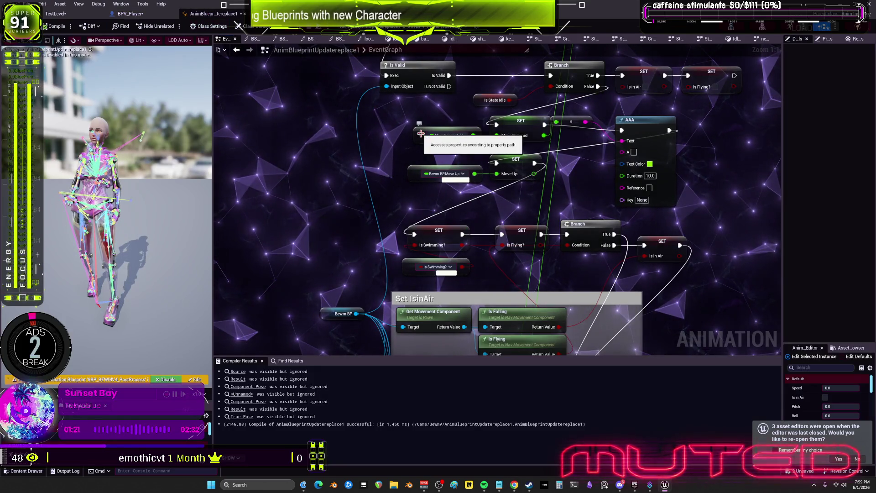
scroll(613, 207, "down", 4)
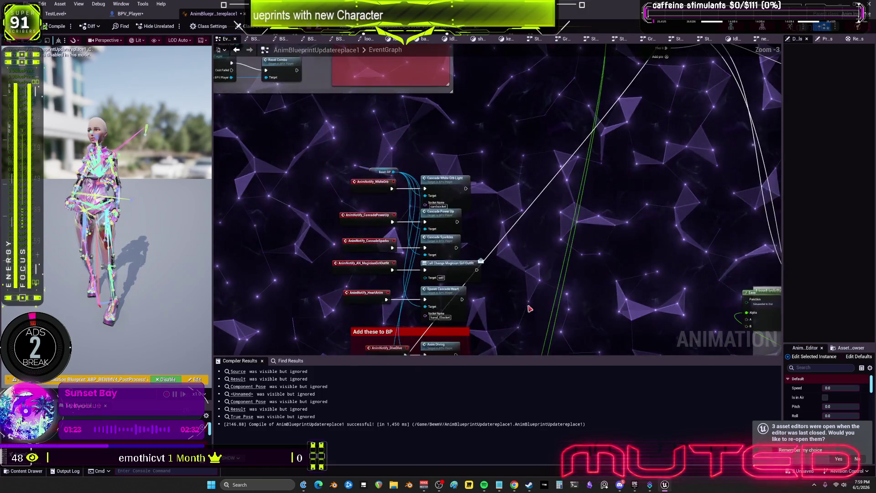
mouse_move(612, 206)
left_mouse_down()
mouse_move(525, 297)
mouse_move(490, 356)
left_mouse_up()
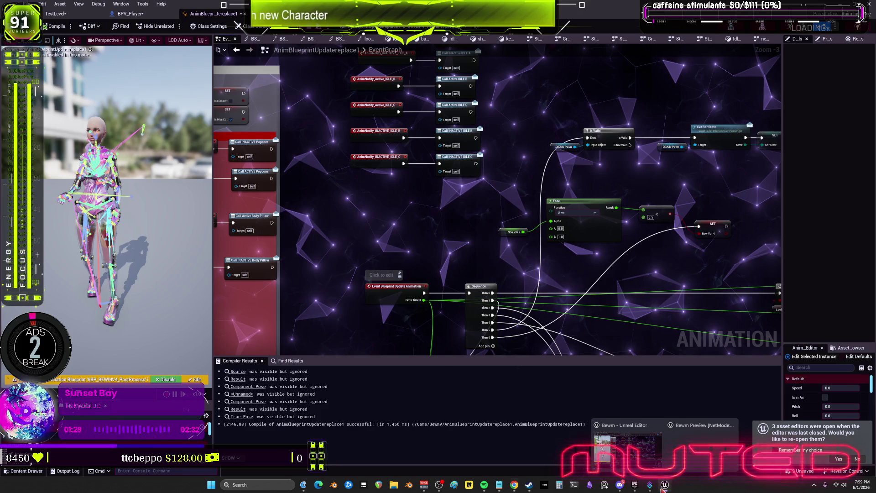
left_click(701, 440)
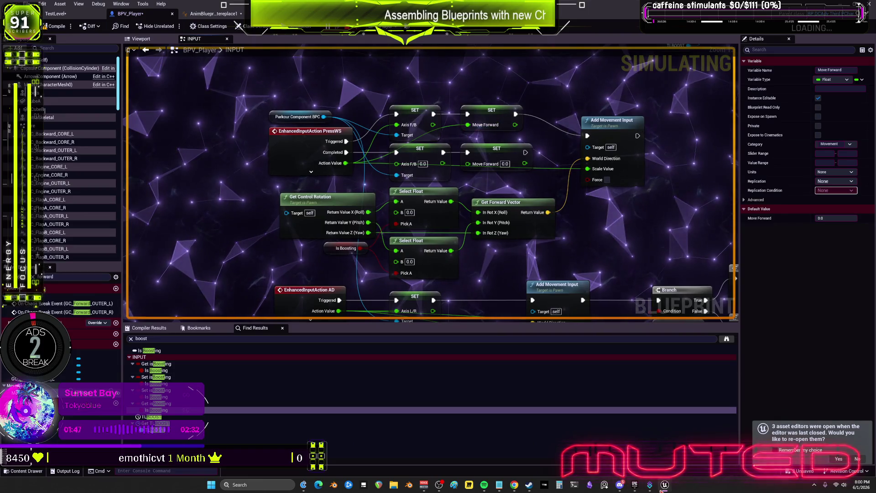
Drive Bewm forward with W, wire the conversion node into AAA's Text pin, then stop simulating
key("w")
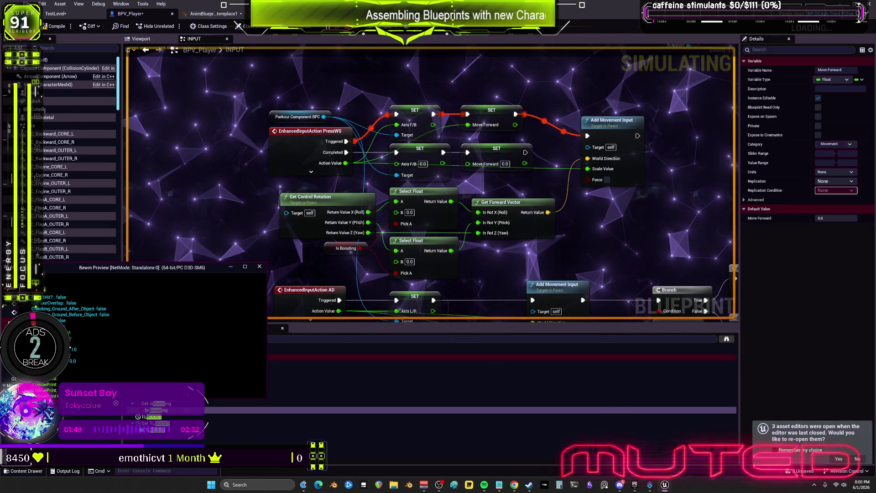
key("w")
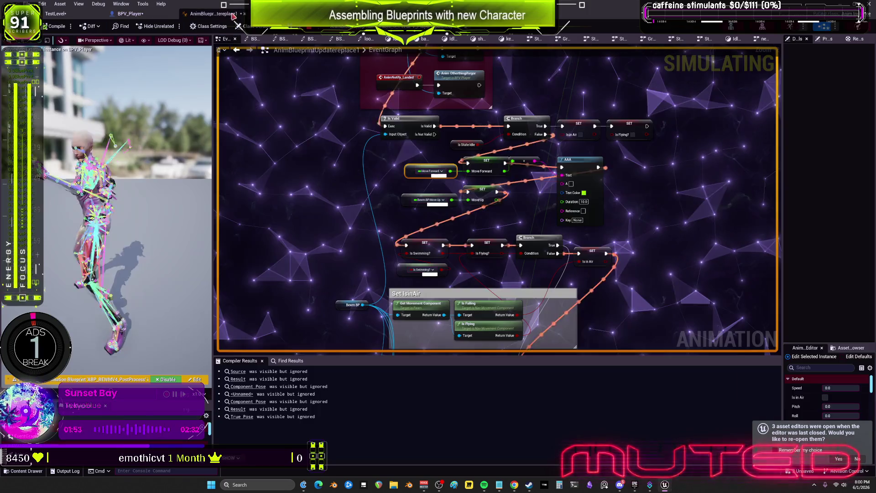
left_click(213, 13)
mouse_move(571, 159)
left_mouse_down()
mouse_move(633, 154)
mouse_move(628, 172)
left_mouse_up()
mouse_move(542, 169)
left_mouse_down()
mouse_move(620, 187)
mouse_move(581, 207)
left_mouse_up()
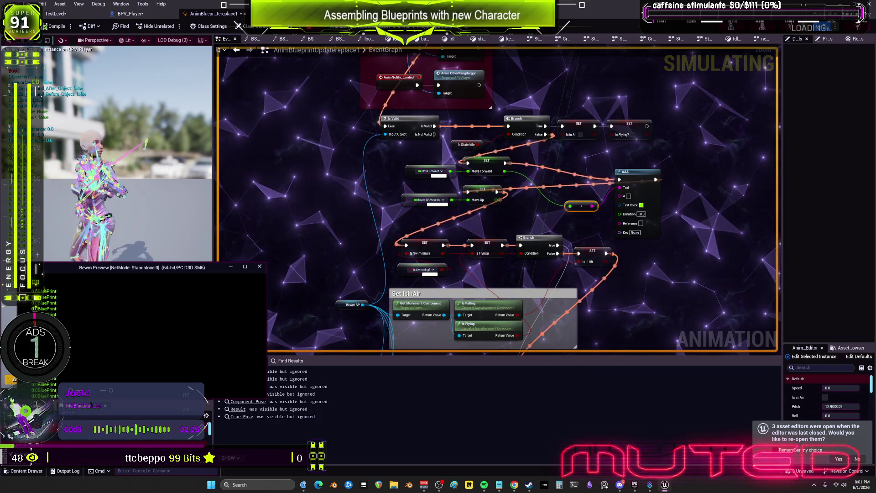
key("Escape")
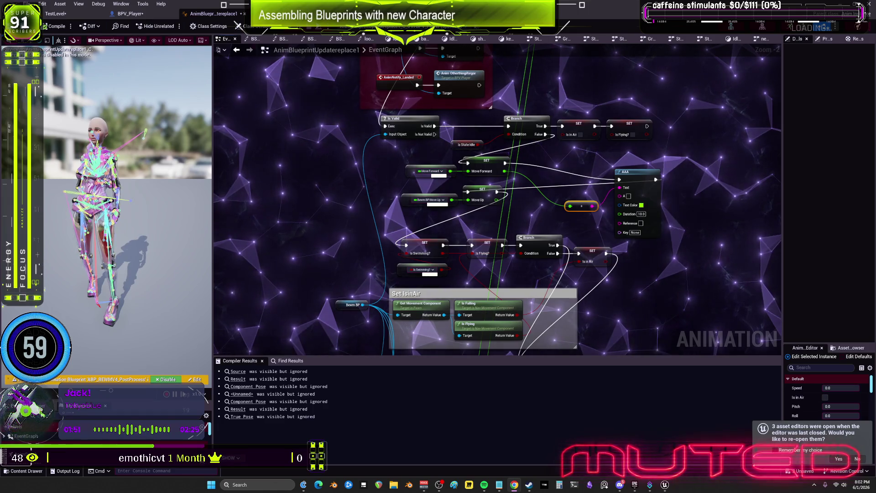
Switch from the editor to the Property Access documentation page
key("alt+Tab")
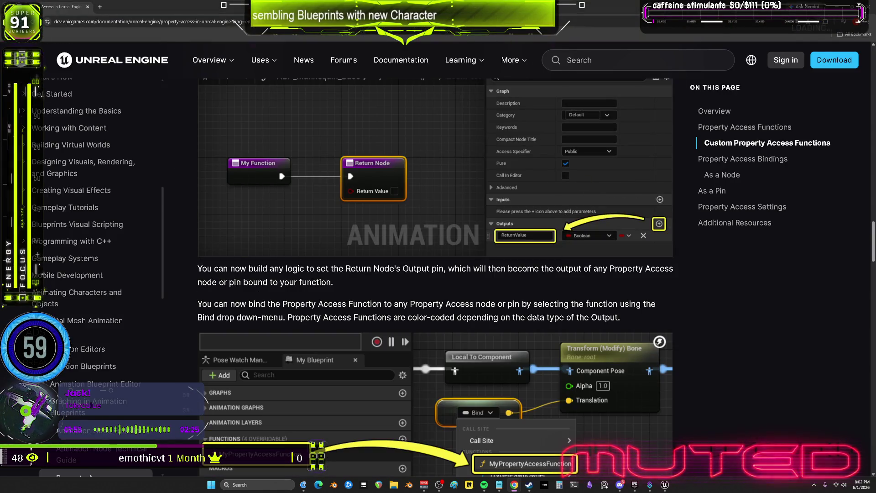
Scroll the Property Access docs down to the As a Node binding section
scroll(629, 319, "down", 3)
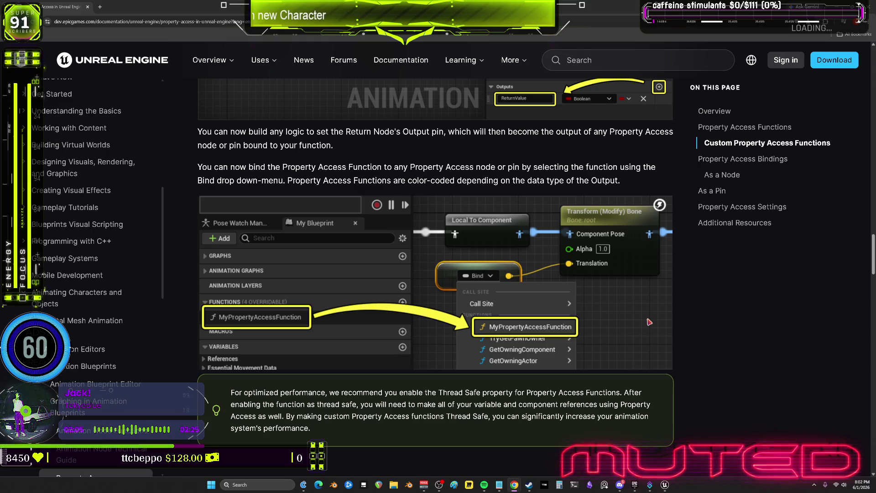
scroll(649, 322, "down", 6)
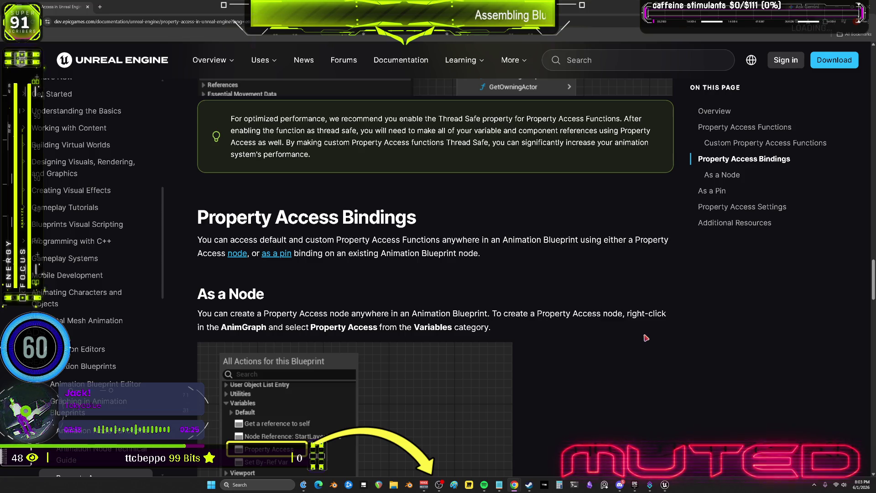
scroll(646, 338, "down", 3)
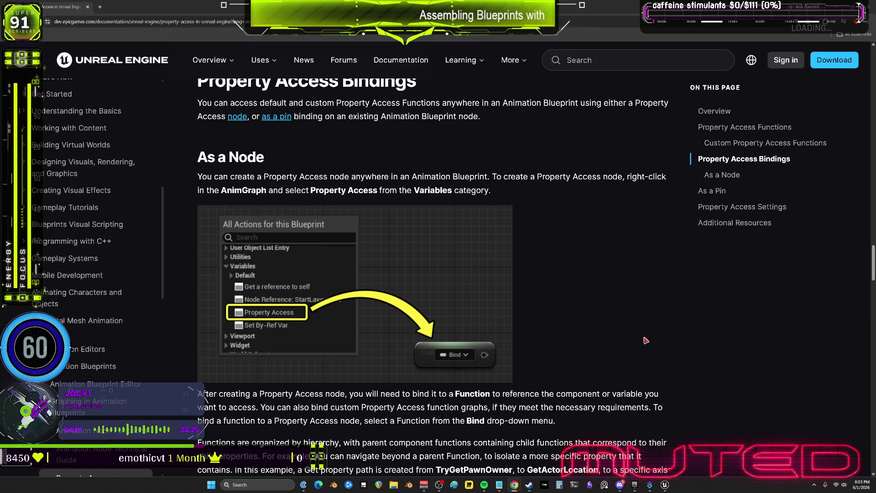
scroll(646, 341, "down", 5)
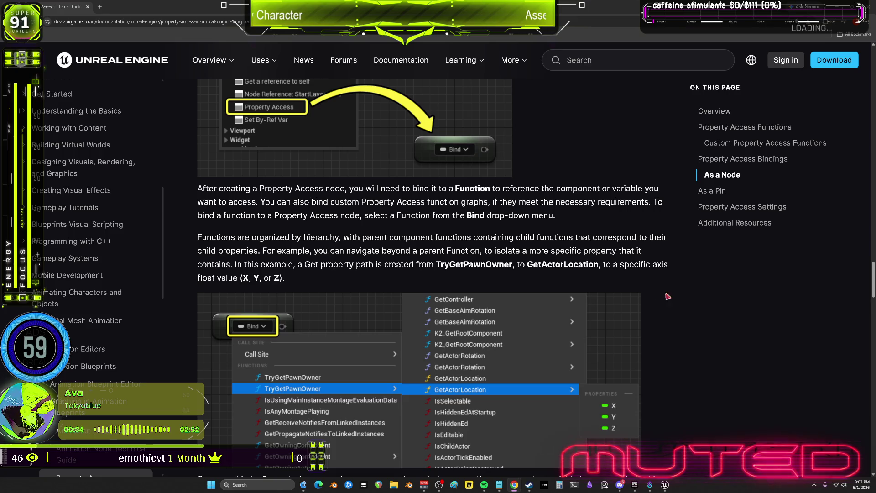
Read through As a Pin and Property Access Settings to Additional Resources, then return to Unreal
scroll(606, 232, "down", 2)
scroll(632, 290, "down", 3)
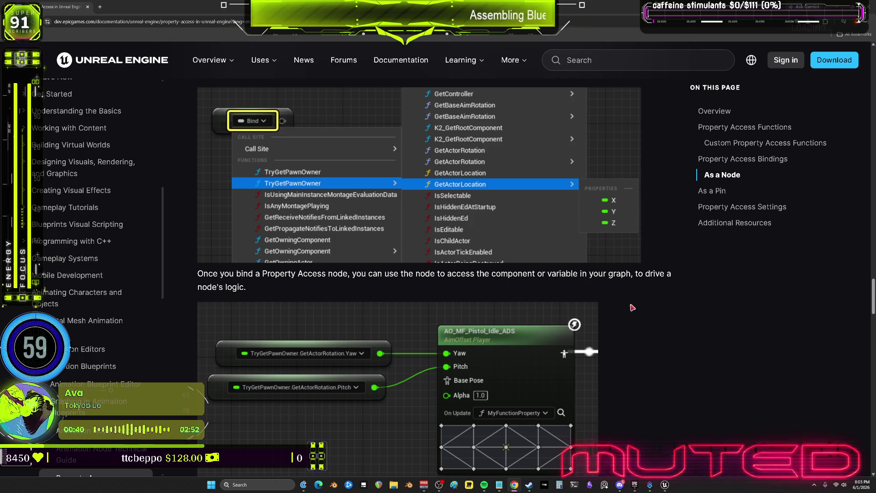
scroll(651, 313, "down", 6)
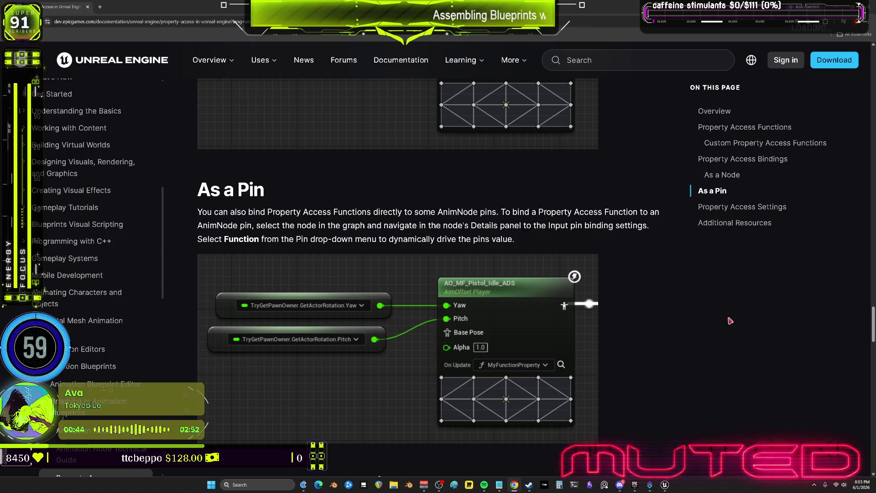
scroll(727, 324, "down", 6)
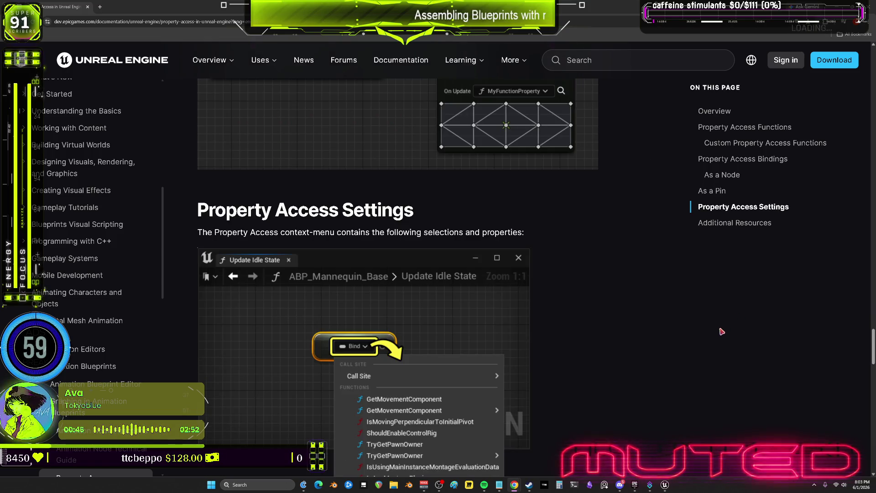
scroll(722, 332, "down", 2)
scroll(721, 335, "down", 10)
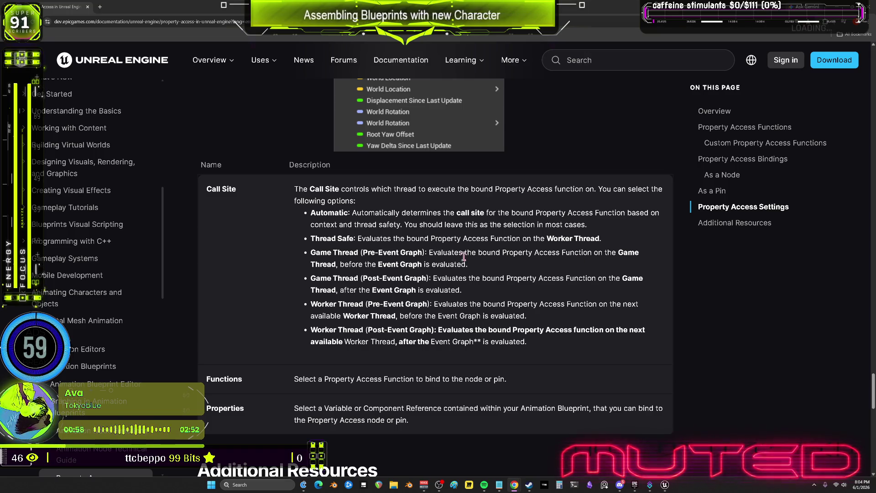
scroll(378, 292, "up", 7)
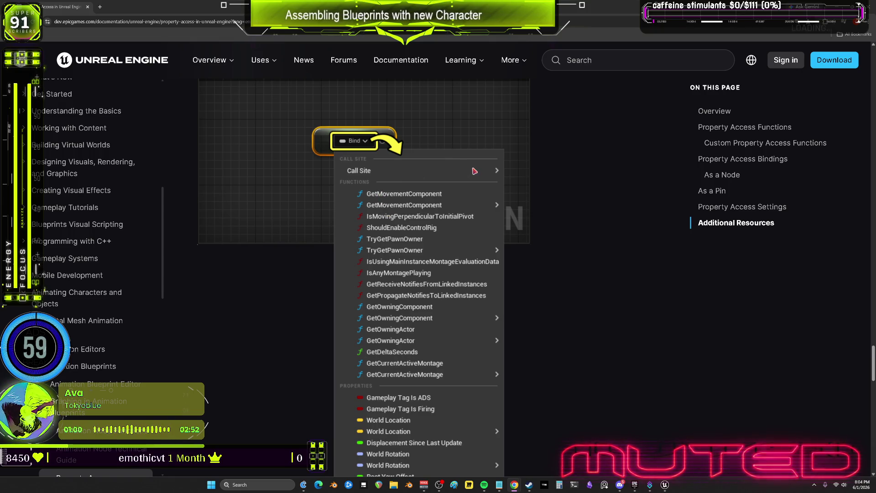
scroll(516, 237, "down", 7)
scroll(541, 250, "down", 5)
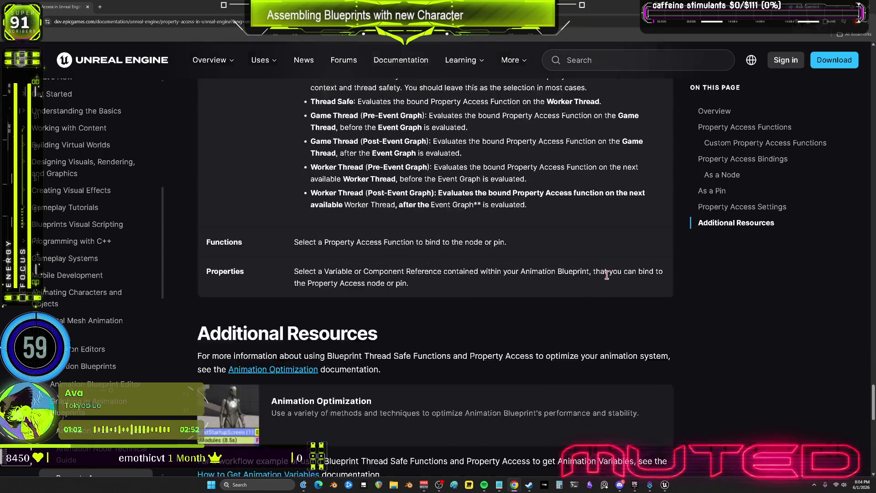
scroll(607, 276, "down", 5)
scroll(607, 277, "up", 4)
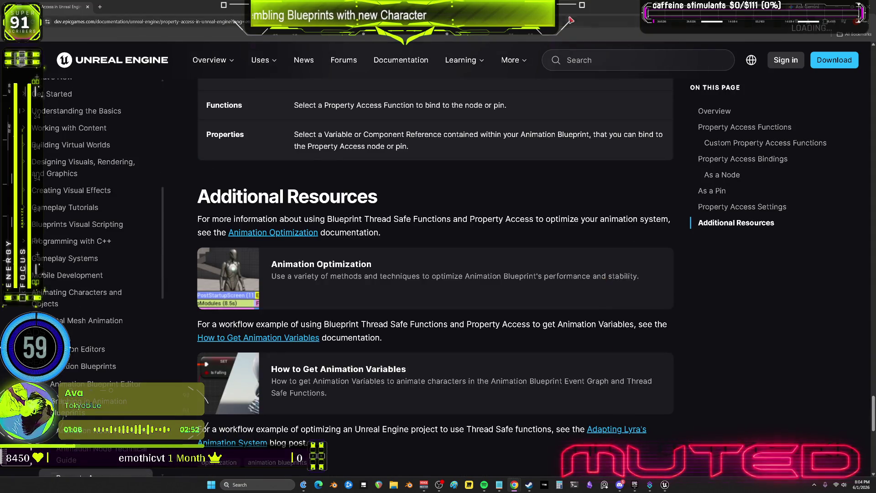
key("alt+Tab")
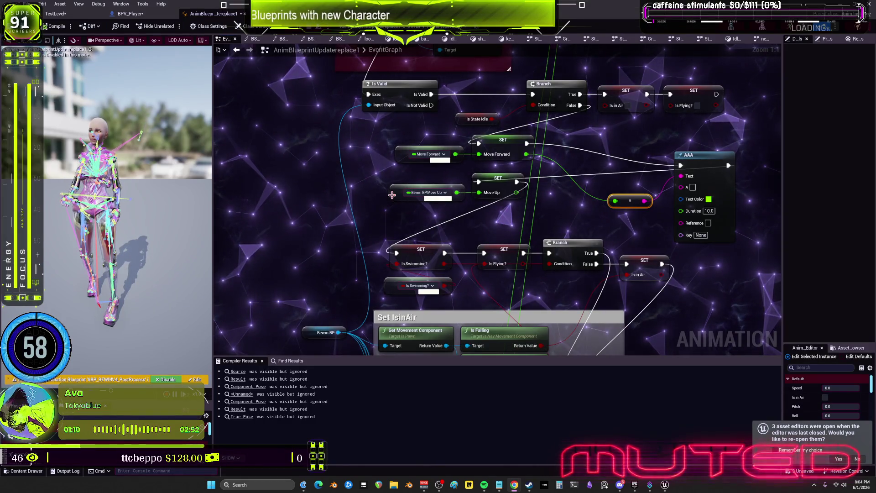
Select the Move Forward getter node and bring up its property binding list
left_click(427, 190)
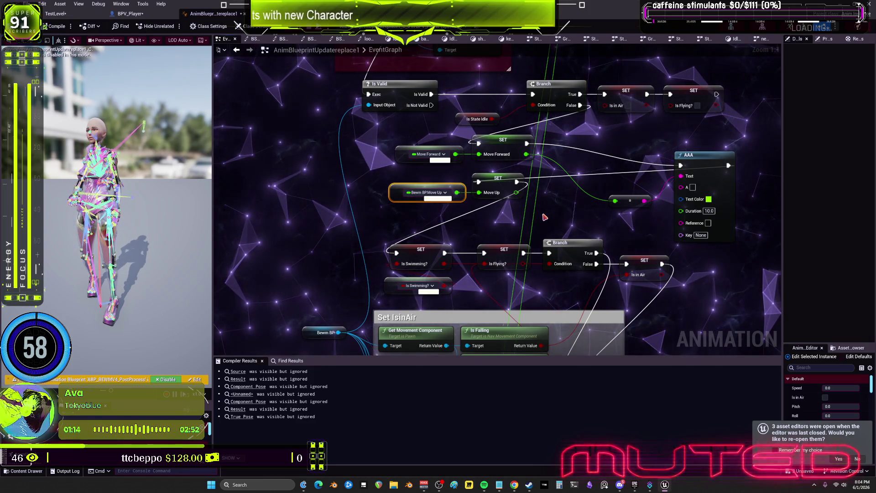
left_click(405, 154)
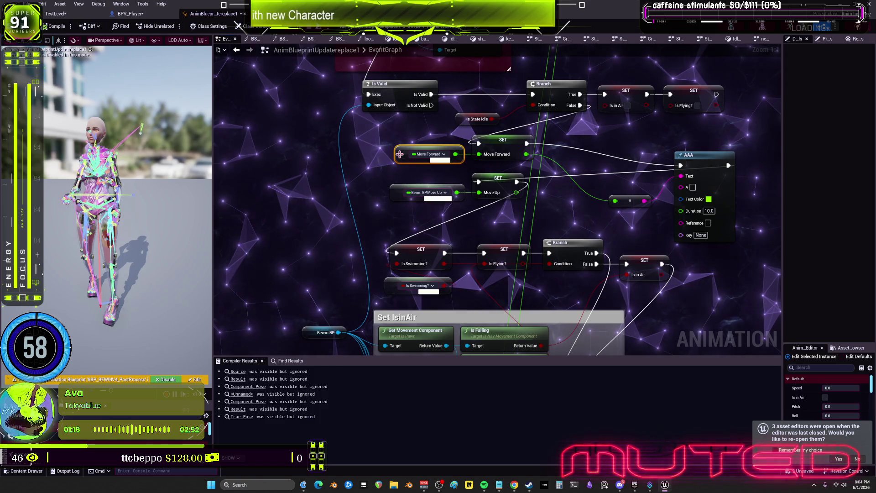
left_click(444, 155)
mouse_move(562, 167)
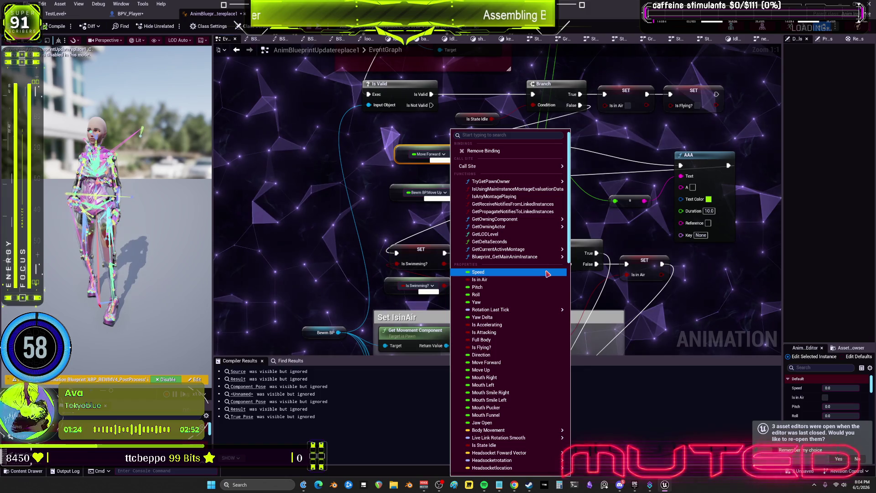
Browse the binding list's Bewm BP entries and bind the getter to Move Forward
scroll(529, 374, "down", 10)
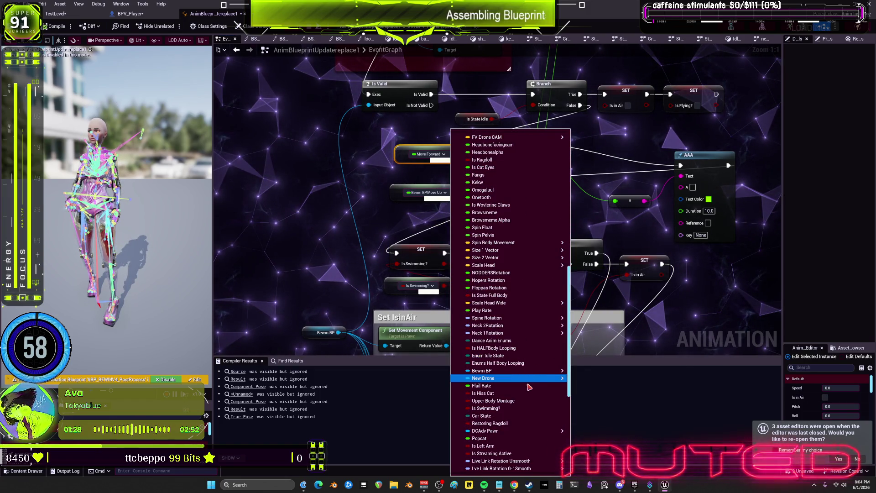
scroll(528, 385, "down", 5)
mouse_move(529, 343)
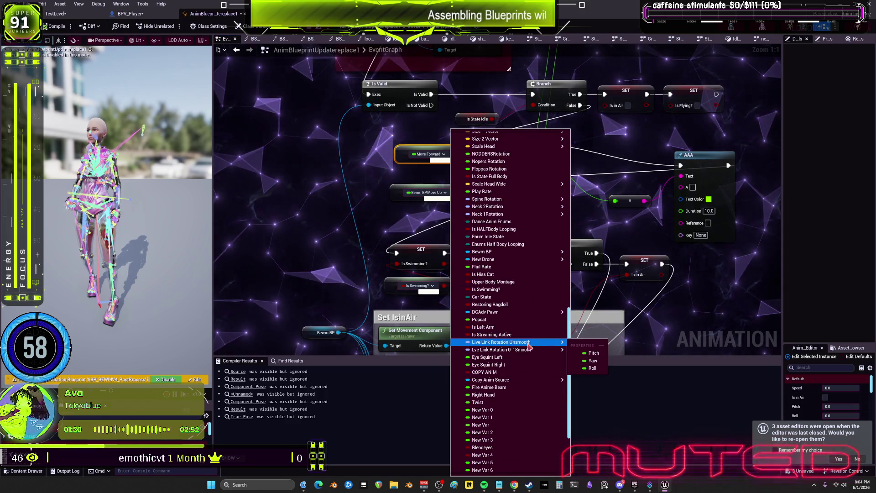
scroll(529, 337, "up", 10)
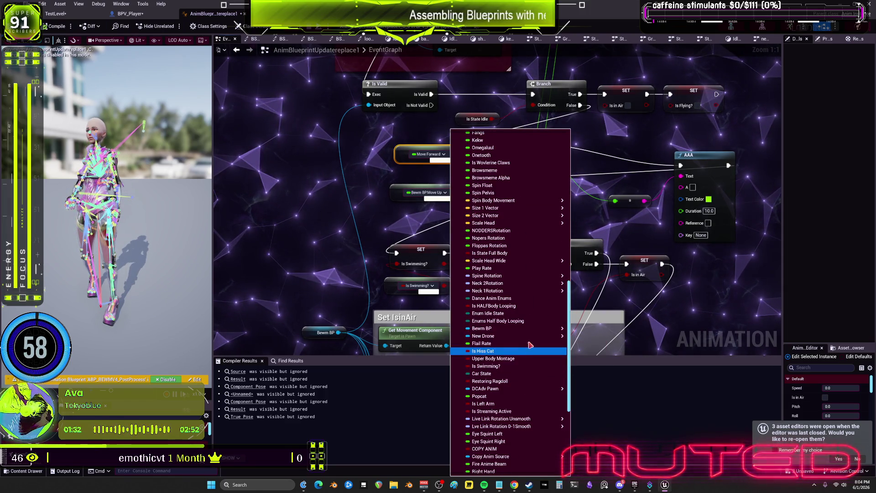
scroll(525, 304, "up", 3)
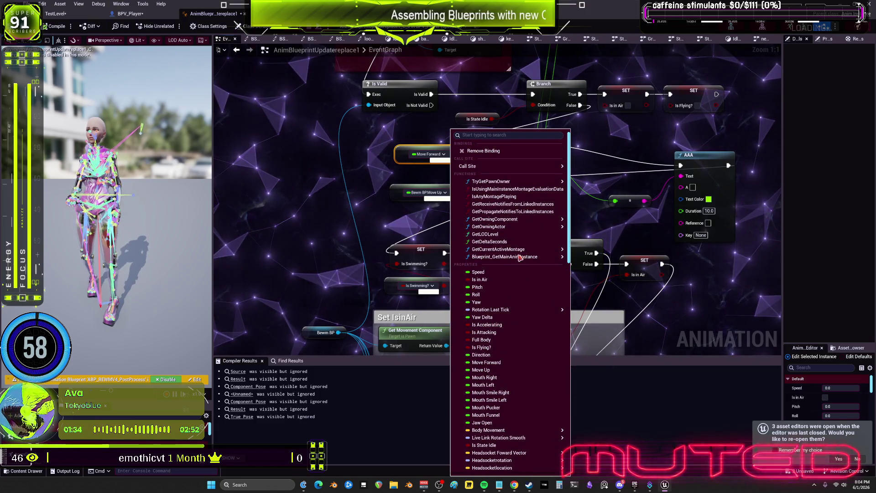
mouse_move(543, 257)
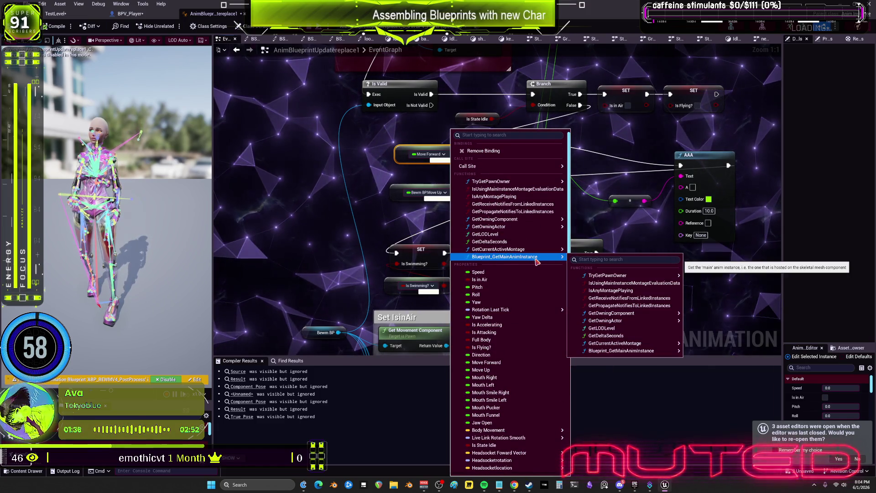
mouse_move(543, 219)
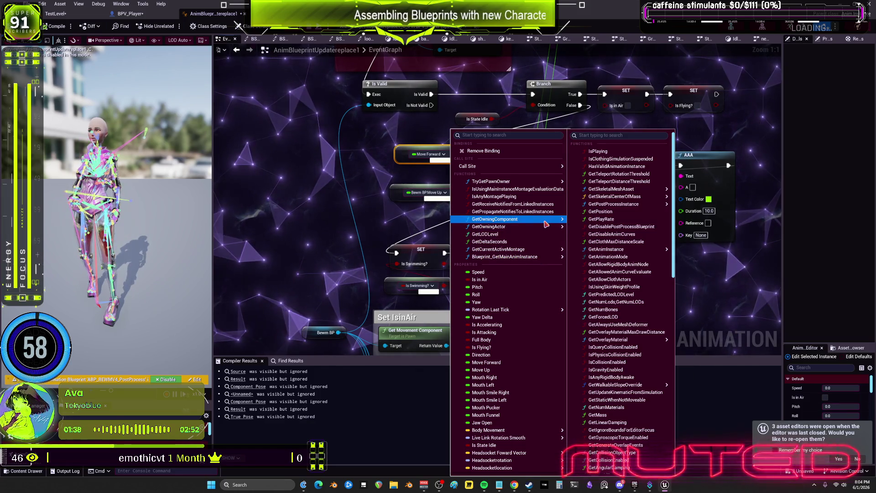
scroll(637, 348, "down", 10)
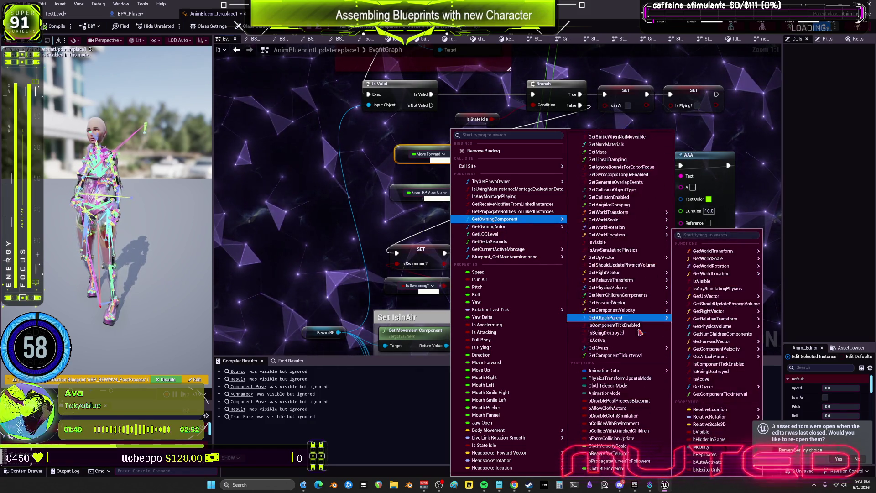
scroll(638, 329, "down", 3)
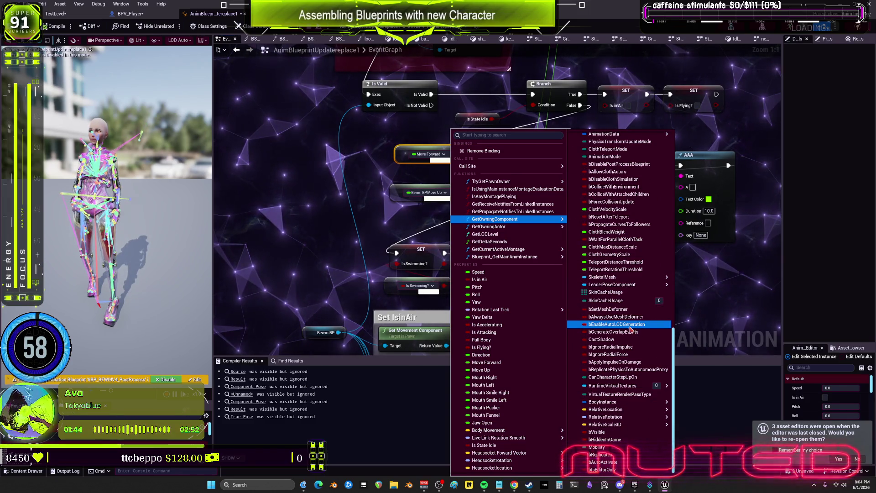
scroll(509, 356, "down", 3)
scroll(509, 356, "down", 15)
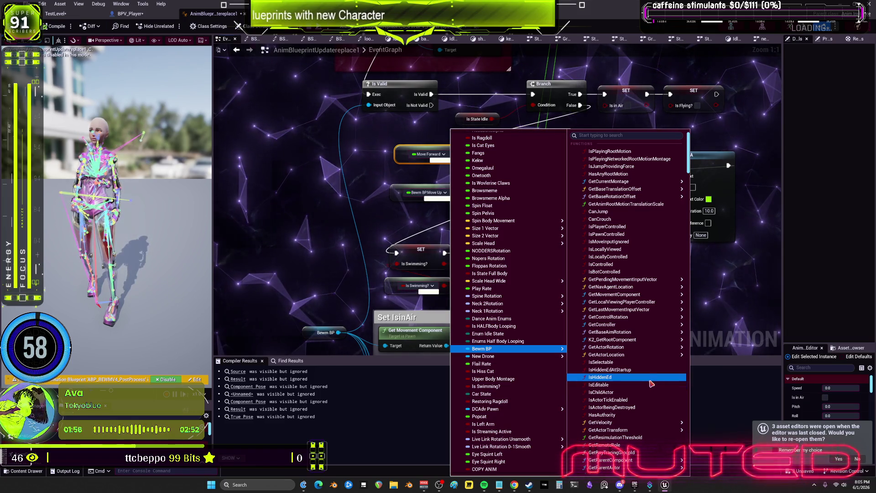
scroll(648, 374, "up", 10)
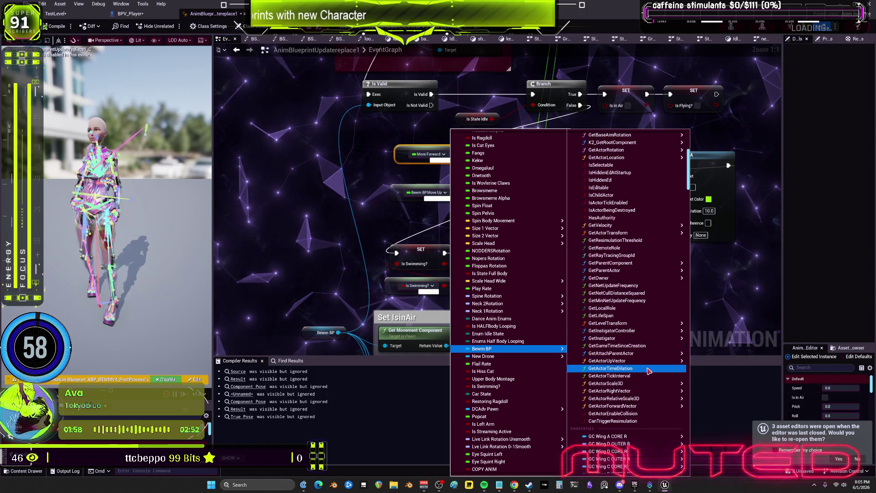
mouse_move(644, 364)
scroll(639, 375, "down", 10)
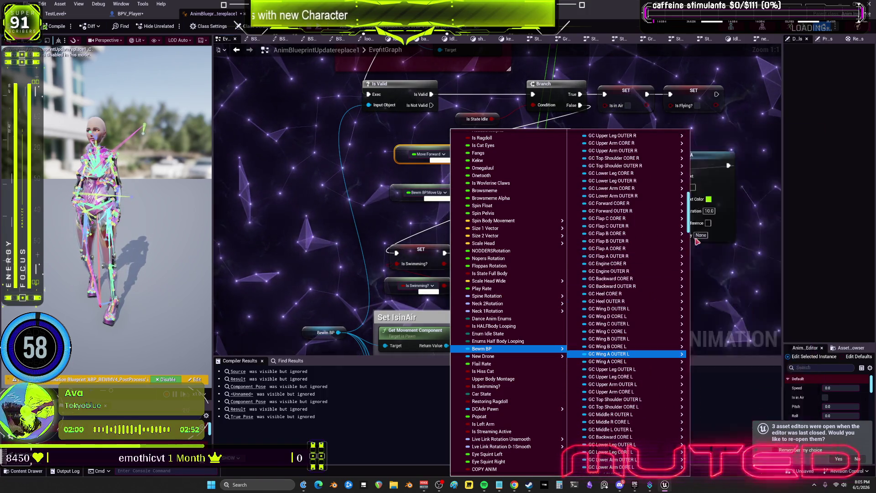
scroll(632, 433, "down", 10)
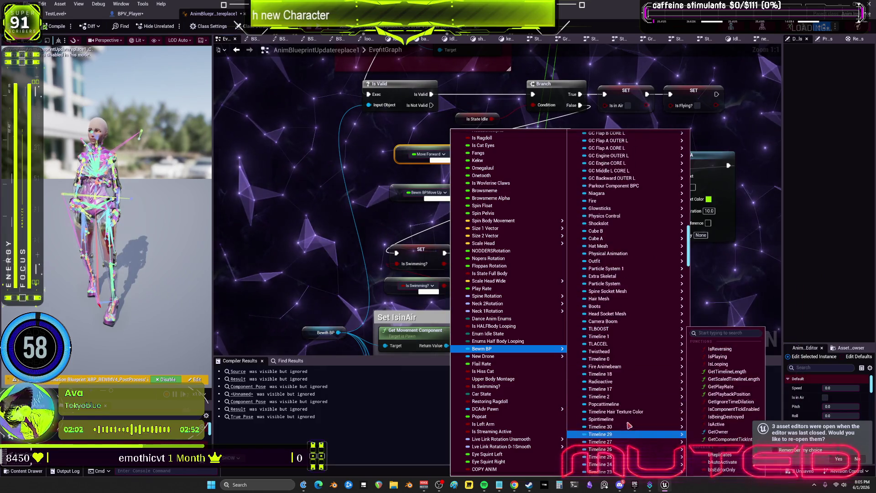
mouse_move(634, 416)
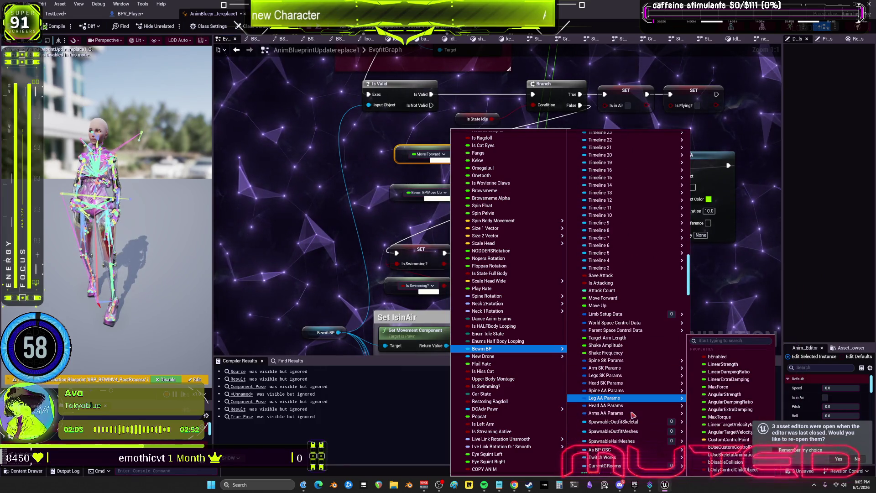
left_click(617, 298)
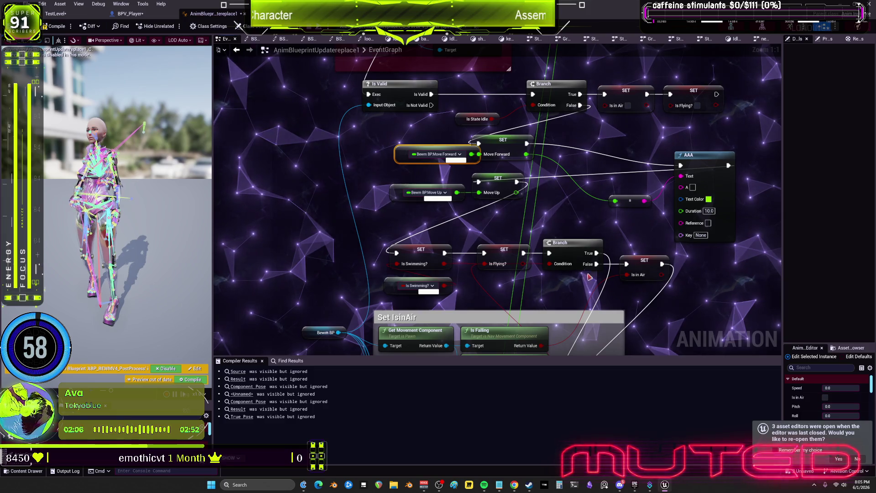
Pan the graph and shift the Bewm BP Move Forward node slightly left
left_click_drag(452, 182, 488, 190)
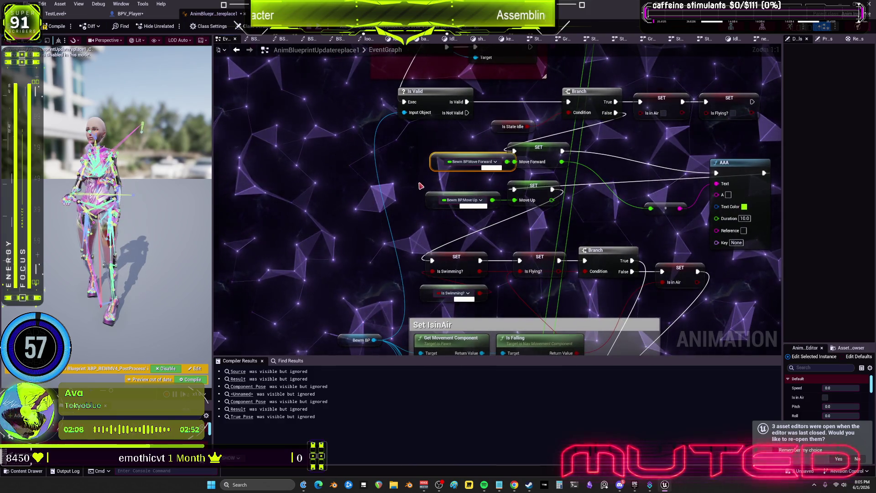
mouse_move(436, 161)
left_mouse_down()
mouse_move(417, 171)
mouse_move(416, 160)
left_mouse_up()
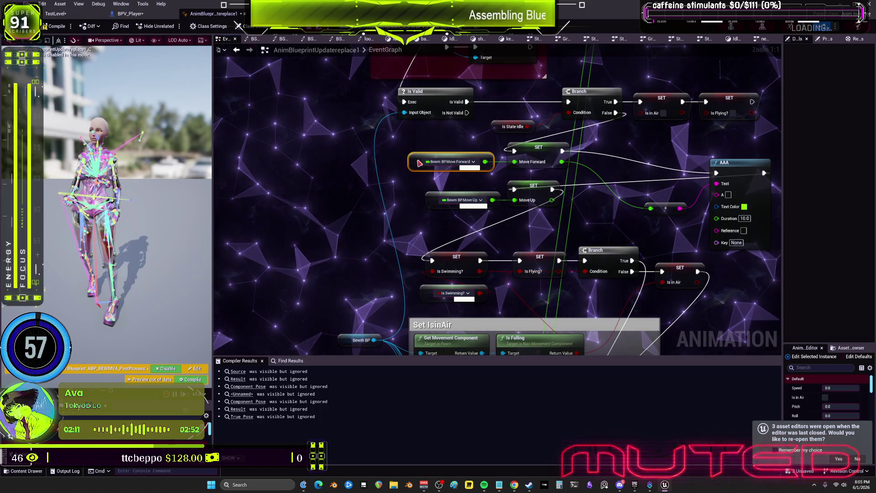
left_click(480, 201)
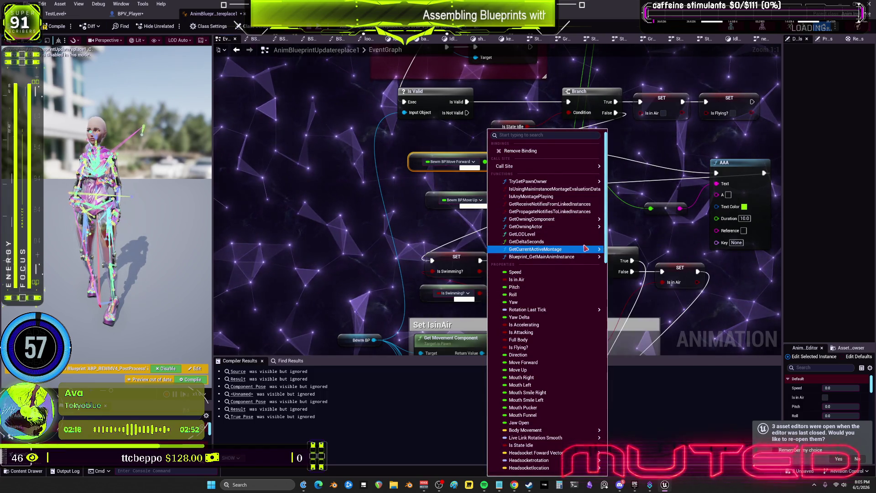
Scroll through the Bewm BP submenu and bind the Move Up getter to Bewm BP's Move Up
scroll(563, 380, "down", 15)
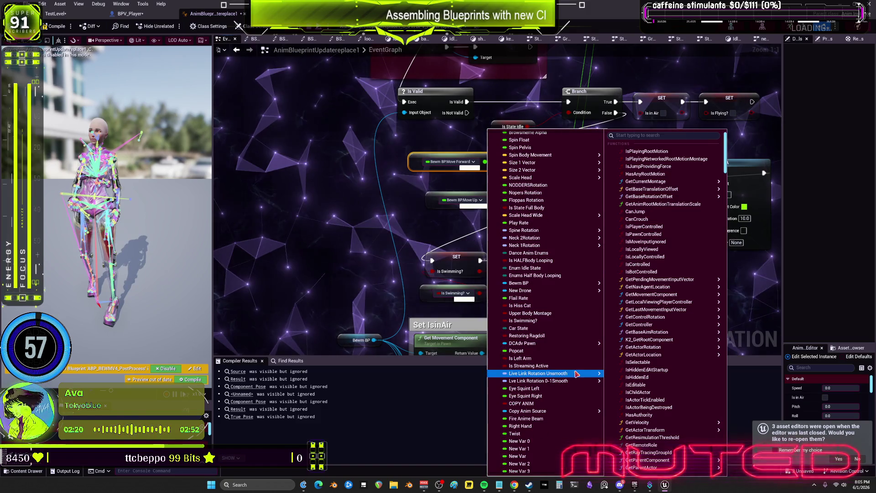
scroll(594, 302, "down", 4)
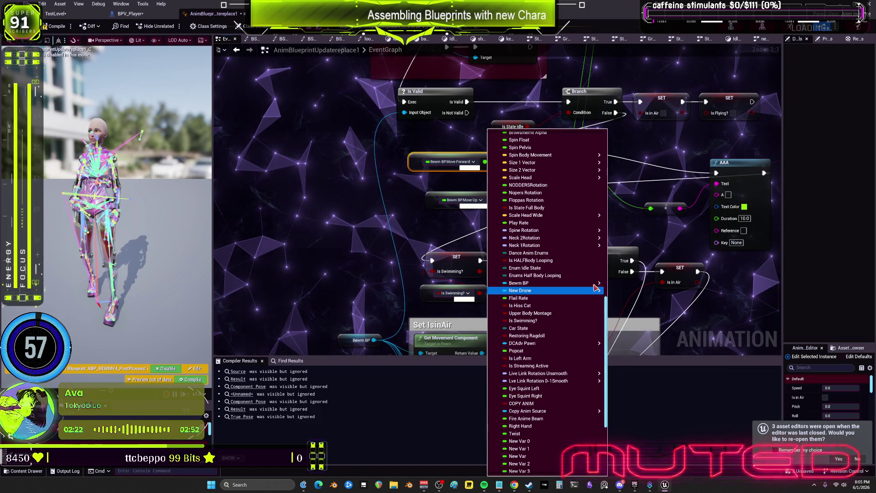
mouse_move(598, 283)
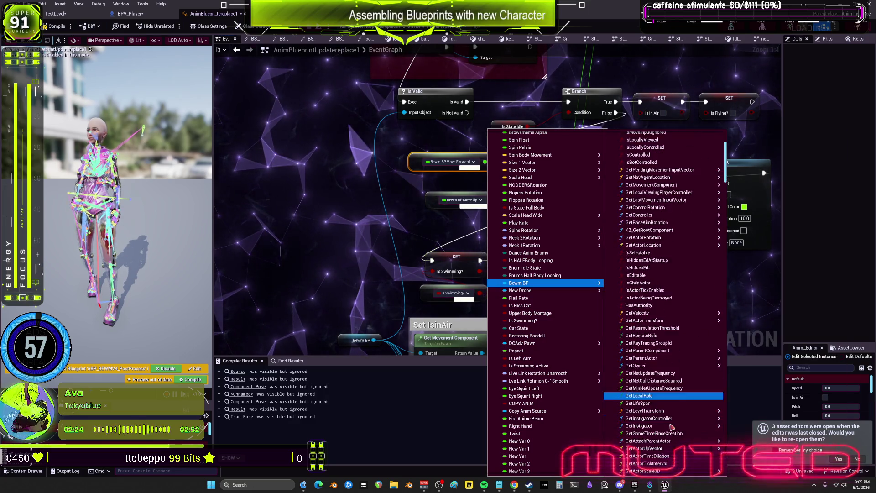
mouse_move(676, 398)
scroll(676, 411, "down", 10)
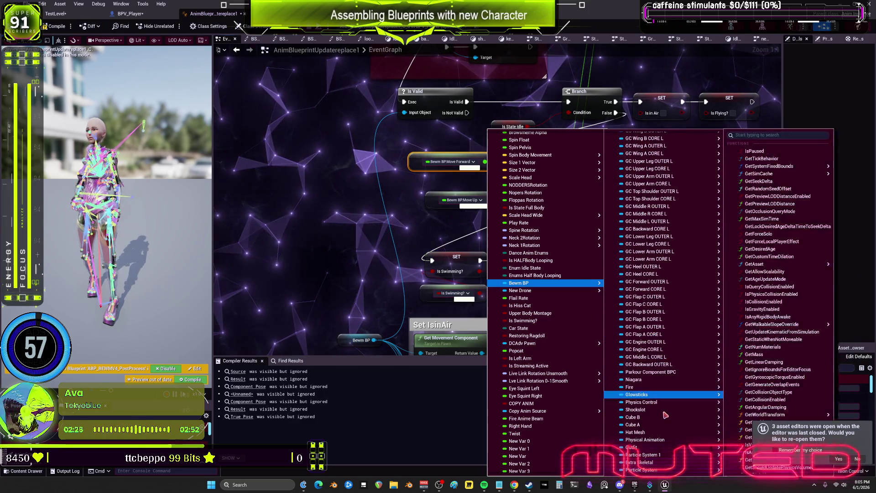
scroll(669, 406, "down", 10)
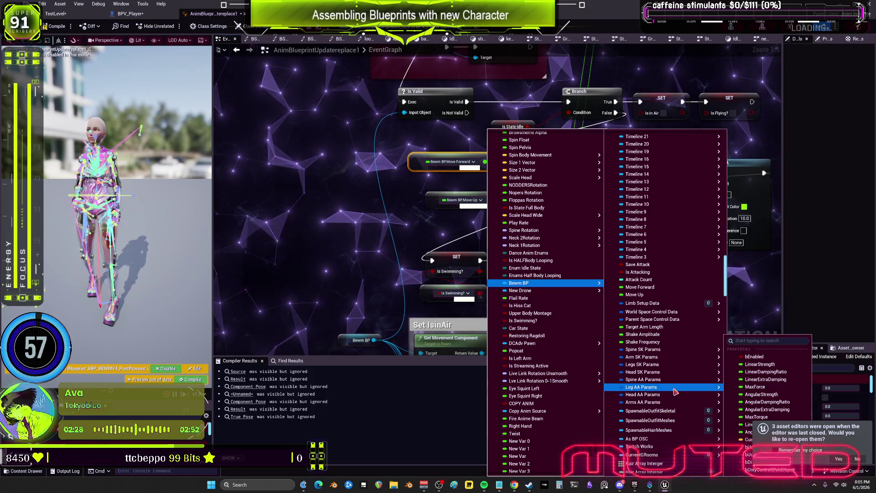
mouse_move(655, 313)
scroll(662, 311, "down", 8)
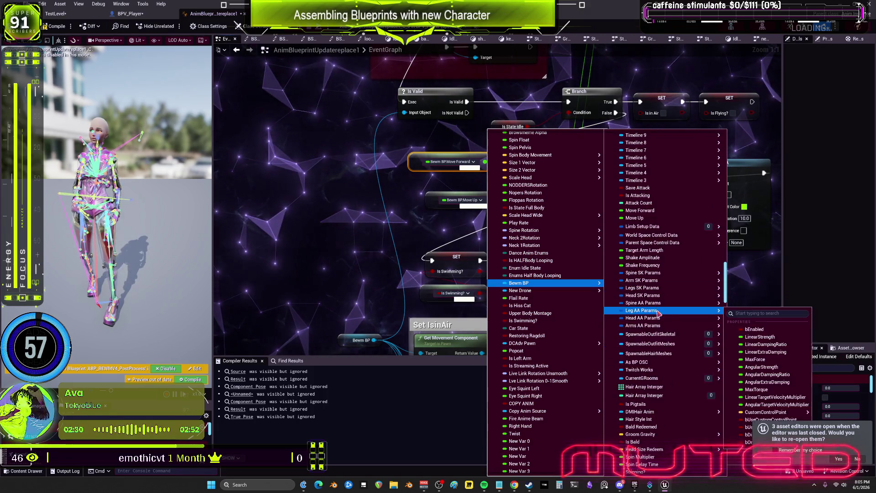
scroll(667, 315, "down", 8)
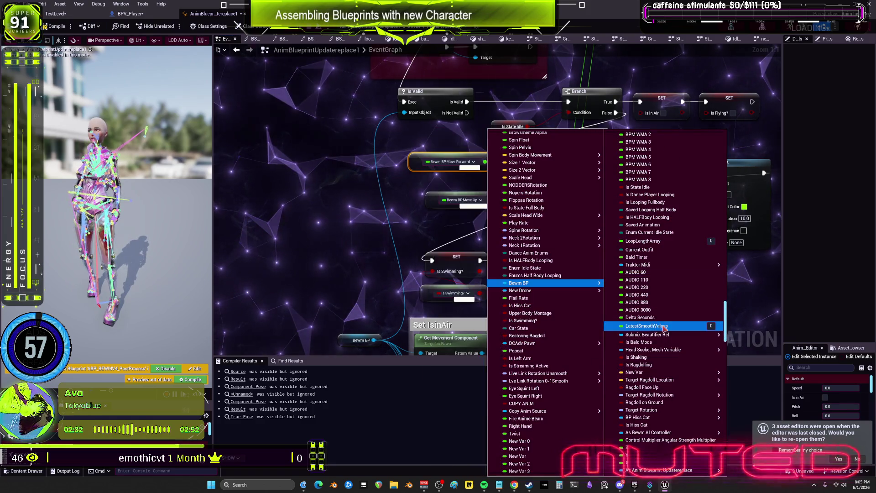
scroll(665, 327, "down", 4)
scroll(677, 372, "down", 10)
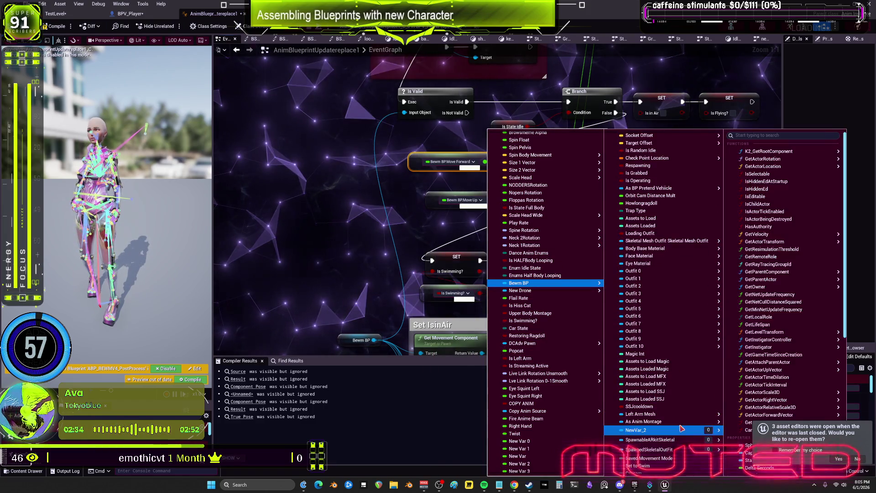
scroll(677, 410, "down", 15)
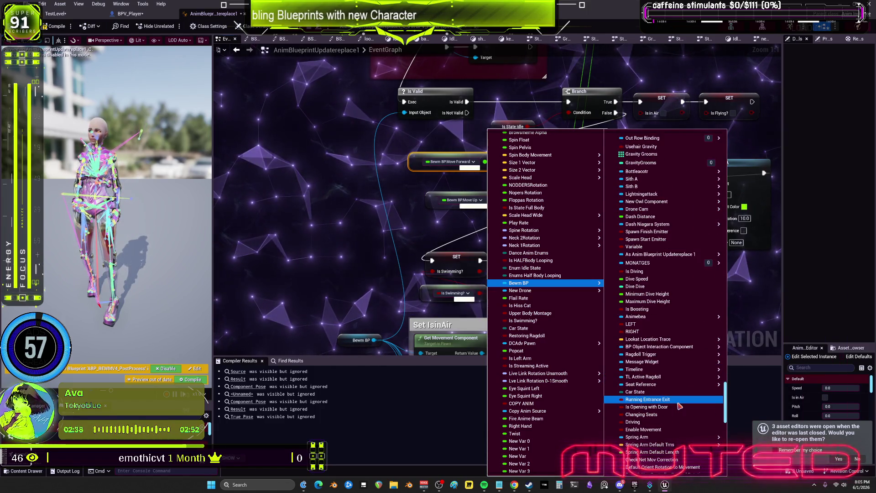
scroll(680, 406, "down", 12)
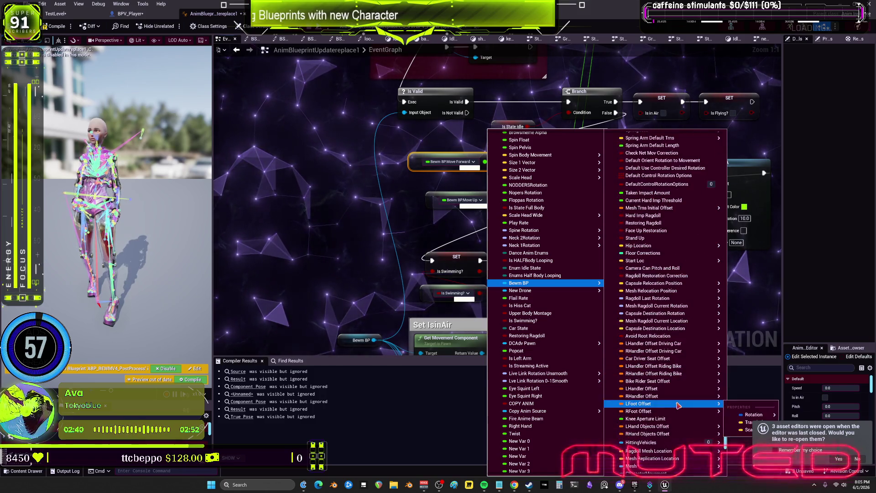
scroll(679, 400, "down", 6)
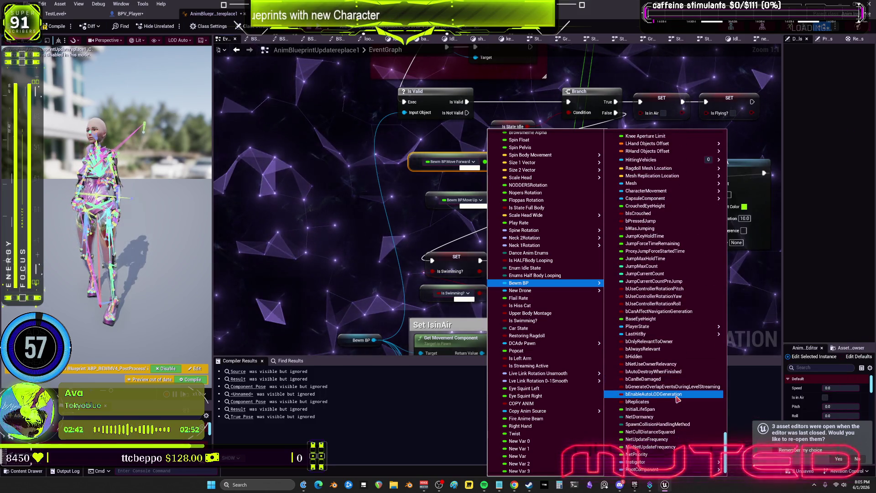
scroll(669, 345, "up", 14)
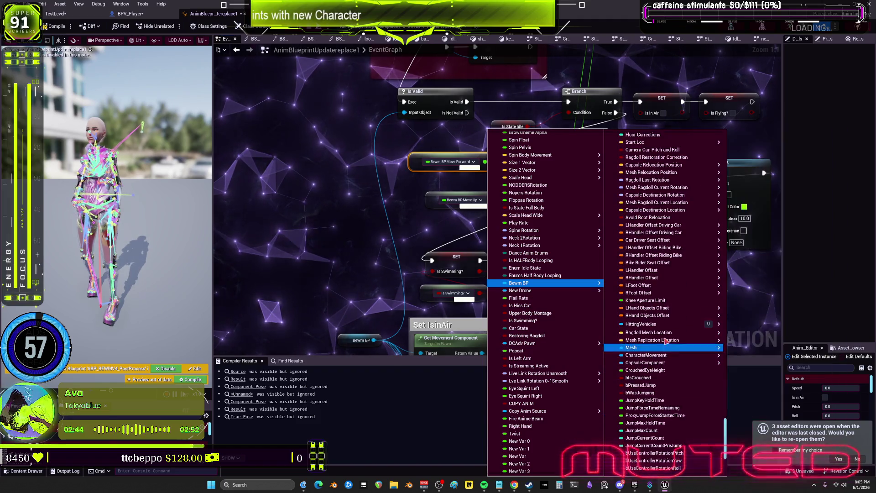
scroll(665, 339, "up", 10)
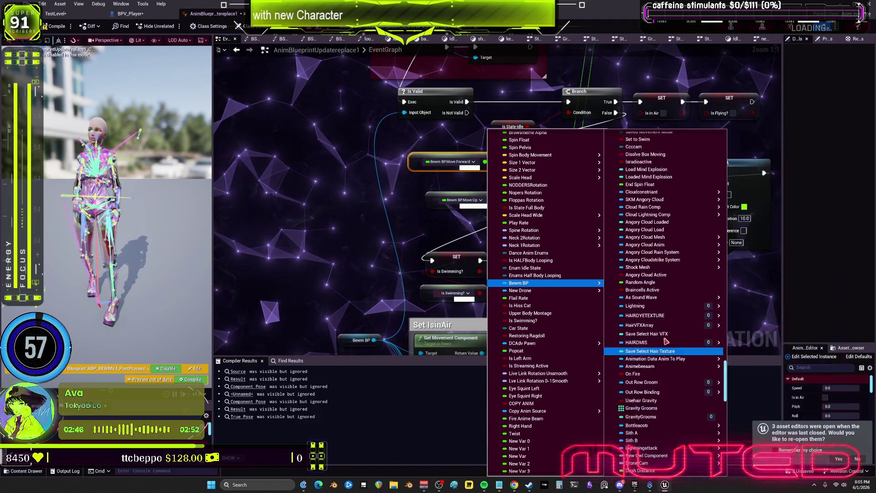
mouse_move(665, 343)
scroll(666, 337, "down", 8)
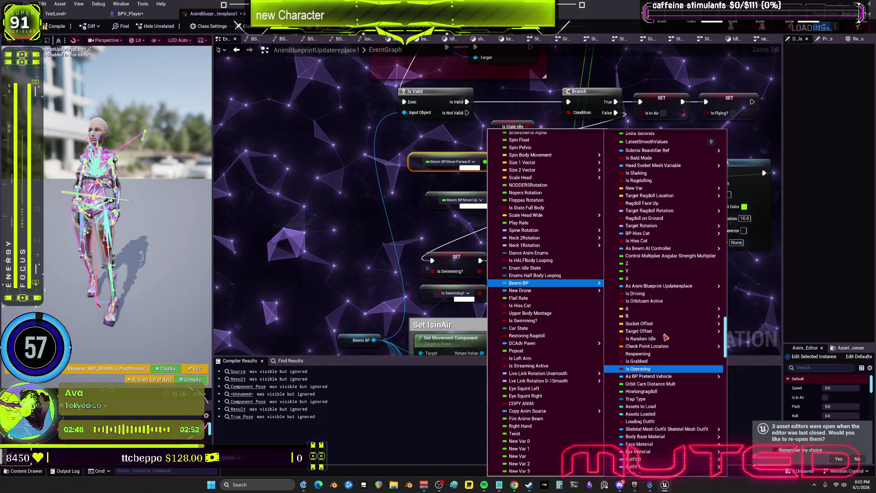
scroll(666, 336, "up", 6)
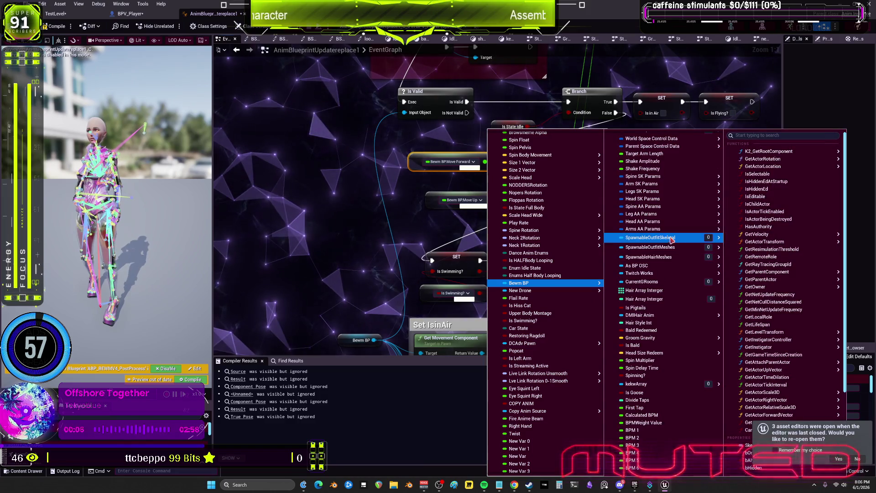
scroll(662, 320, "up", 10)
left_click(647, 329)
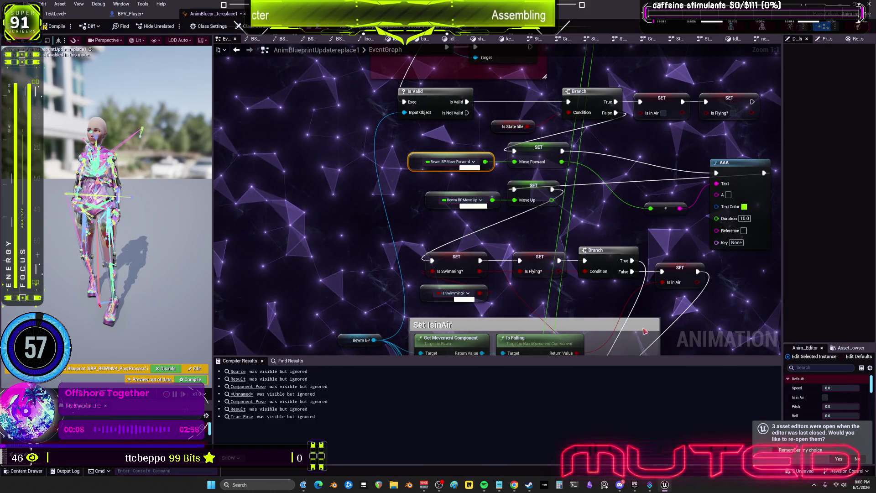
Nudge the Bewm BP Move Up node left and compile AnimBlueprintUpdatereplace1 with F7
mouse_move(427, 204)
left_mouse_down()
mouse_move(386, 204)
mouse_move(421, 204)
left_mouse_up()
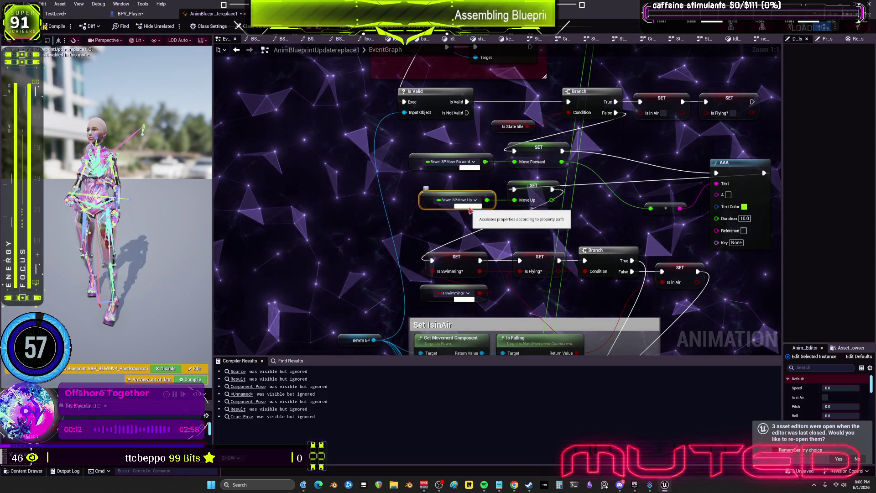
key("F7")
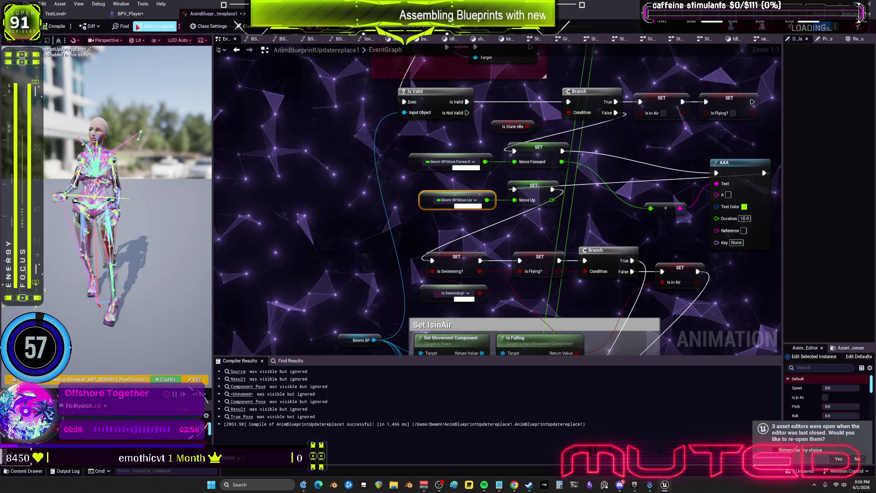
key("ctrl+Tab")
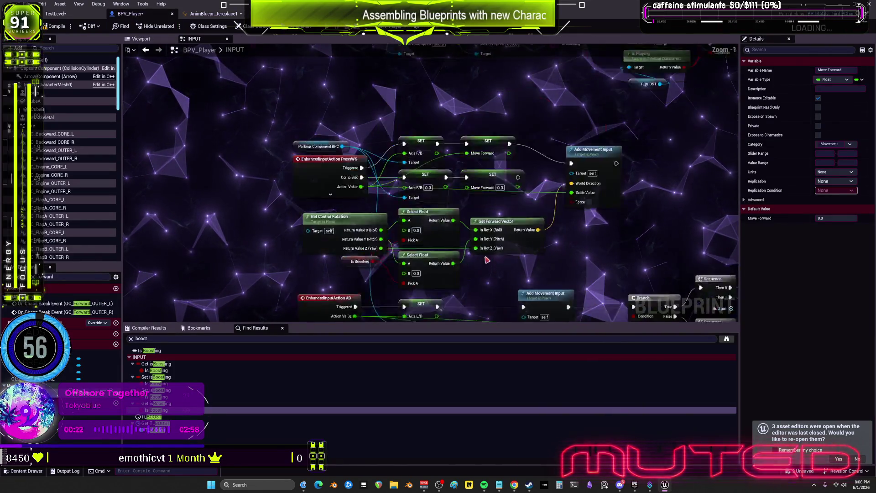
Nudge SET Move Forward left, then play the preview, walk forward with W, and watch the anim graph
left_click(502, 117)
left_click_drag(498, 127, 491, 126)
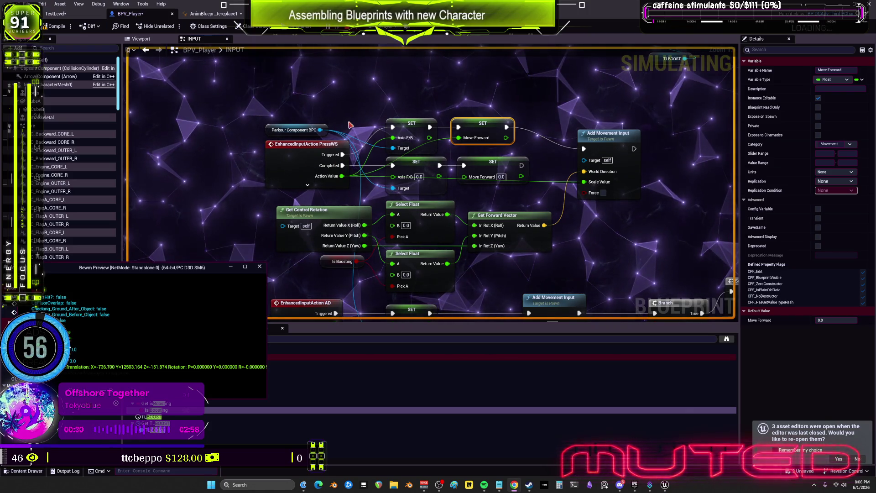
left_click(231, 343)
key("w")
key("w")
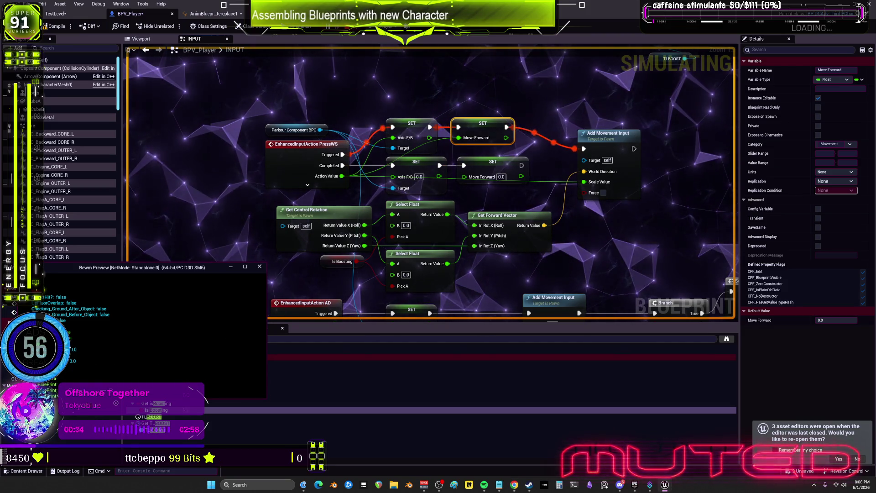
left_click(209, 14)
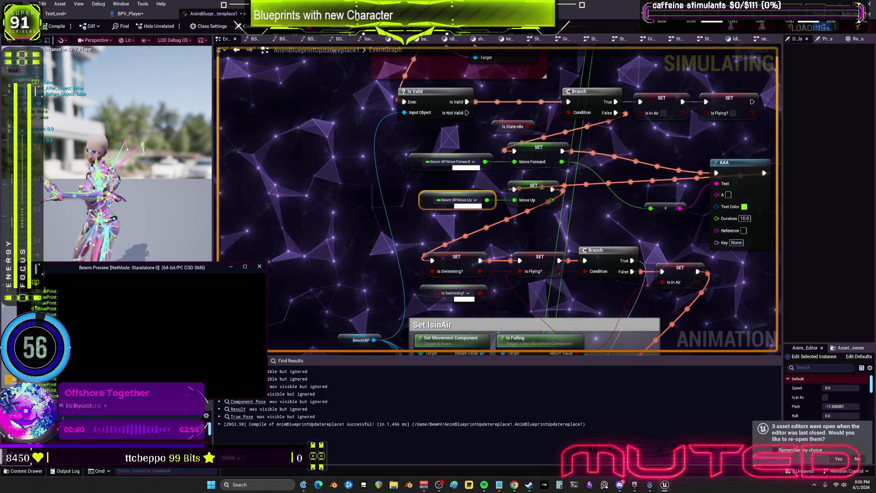
Stop the preview play session and save all modified assets via File > Save All
key("Escape")
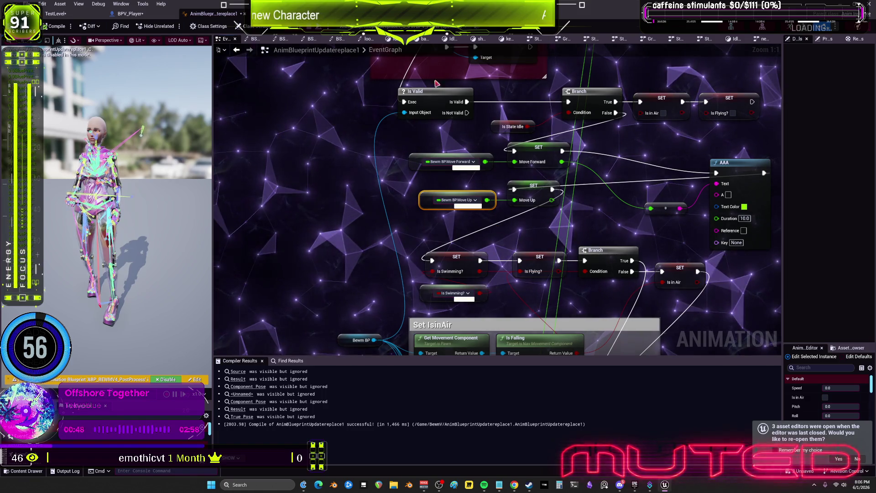
left_click(30, 4)
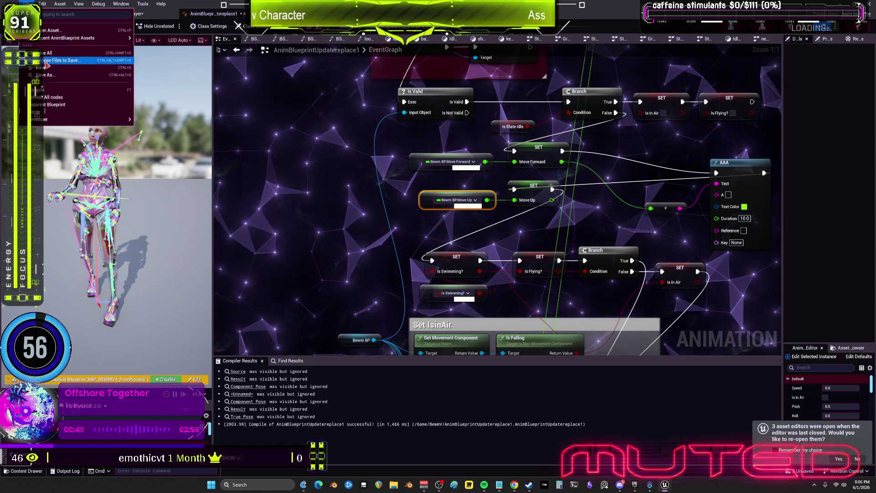
left_click(69, 57)
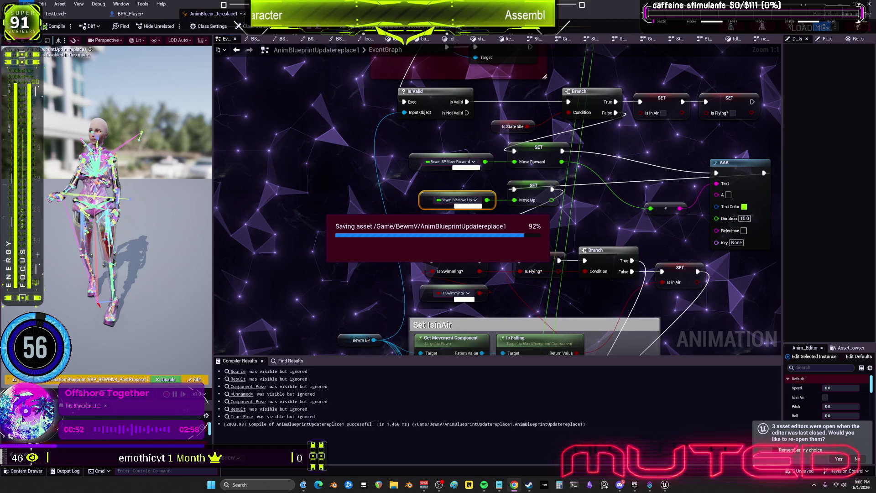
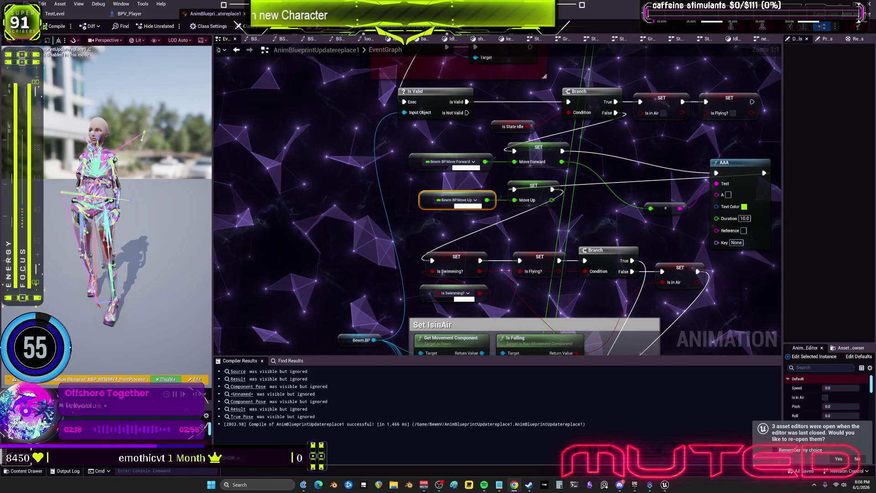
Add a Property Access node to the anim EventGraph via the 'propertyac' action search
mouse_move(528, 258)
left_mouse_down()
mouse_move(553, 227)
mouse_move(541, 389)
mouse_move(534, 356)
mouse_move(526, 386)
mouse_move(573, 268)
mouse_move(621, 206)
left_mouse_up()
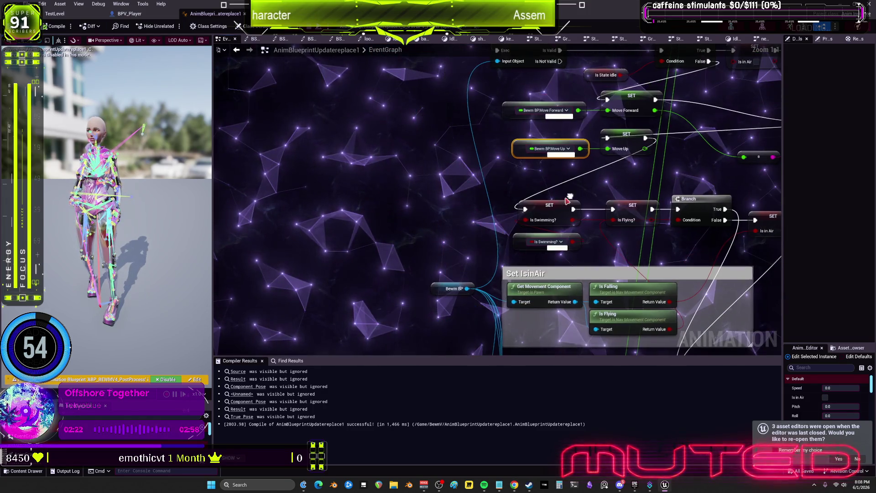
right_click(423, 202)
type("p")
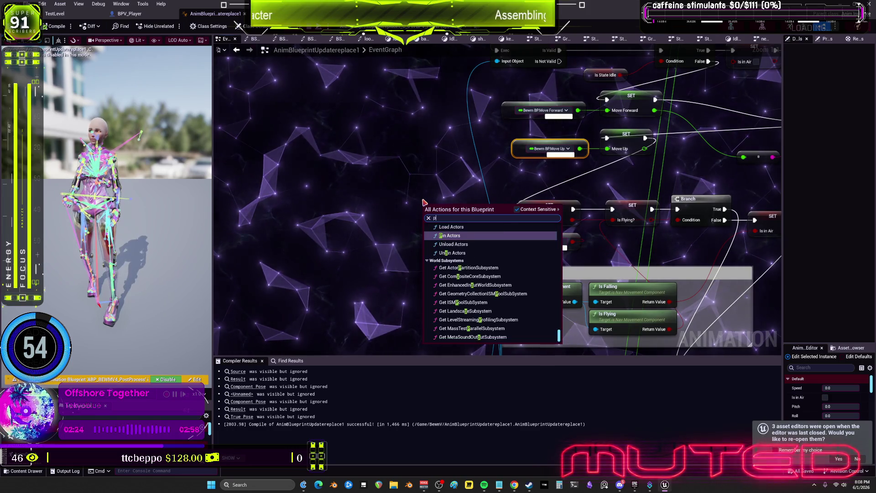
type("ropert")
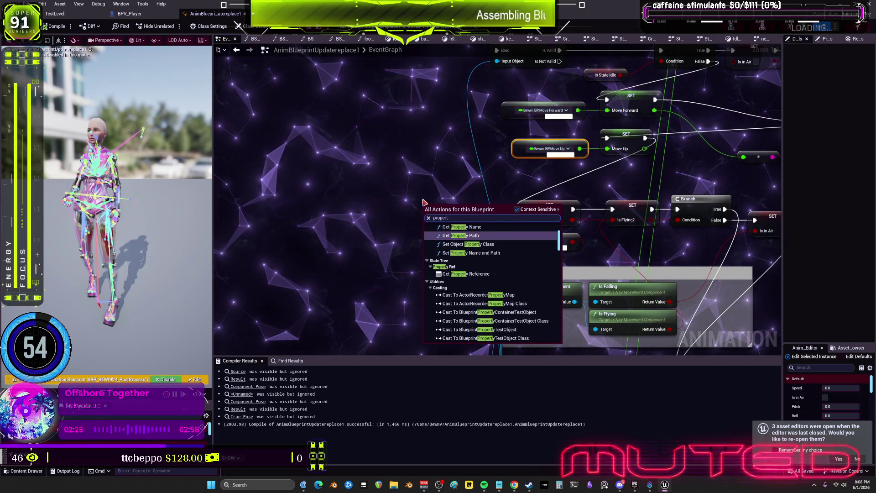
type("yac")
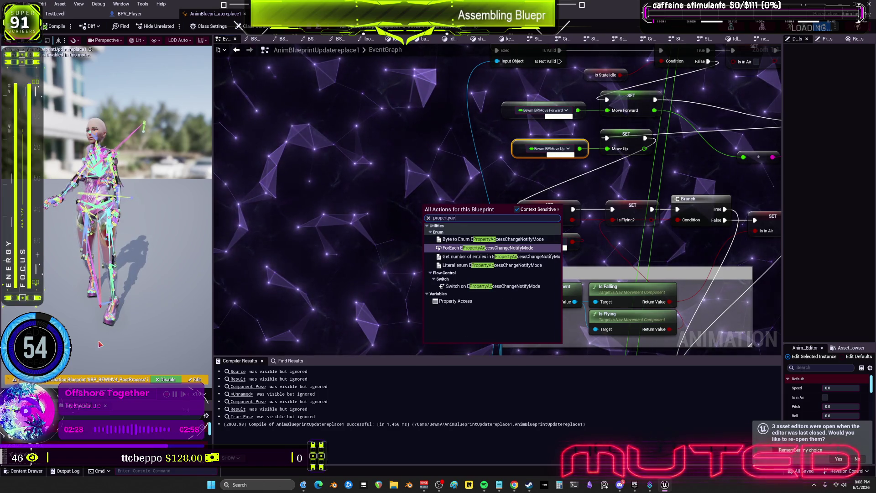
left_click(470, 301)
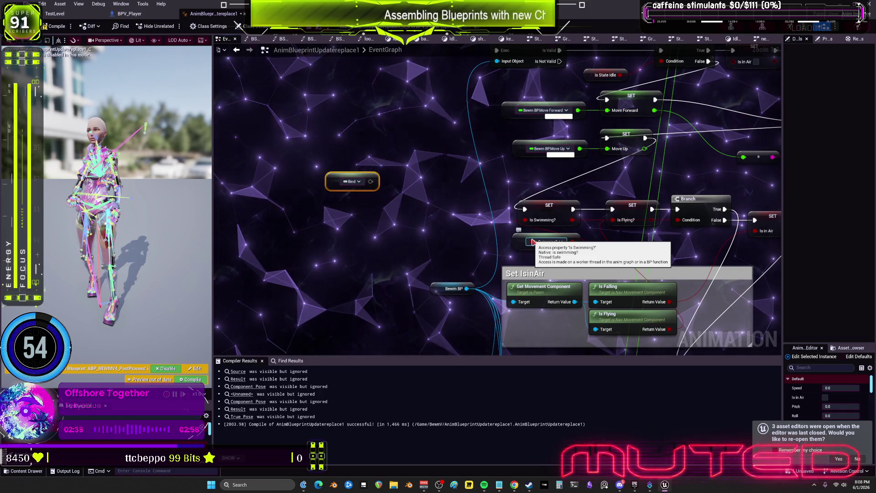
Bind the Property Access node to Character Movement > IsSwimming
left_click(360, 182)
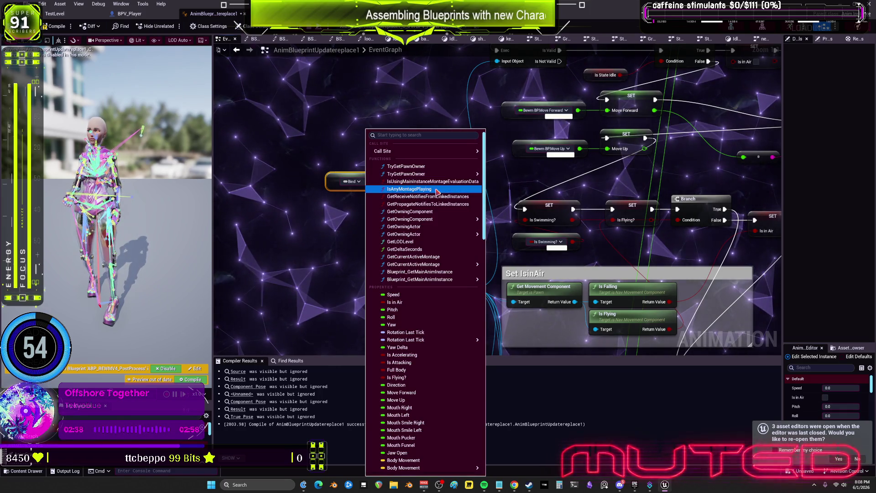
scroll(467, 363, "down", 10)
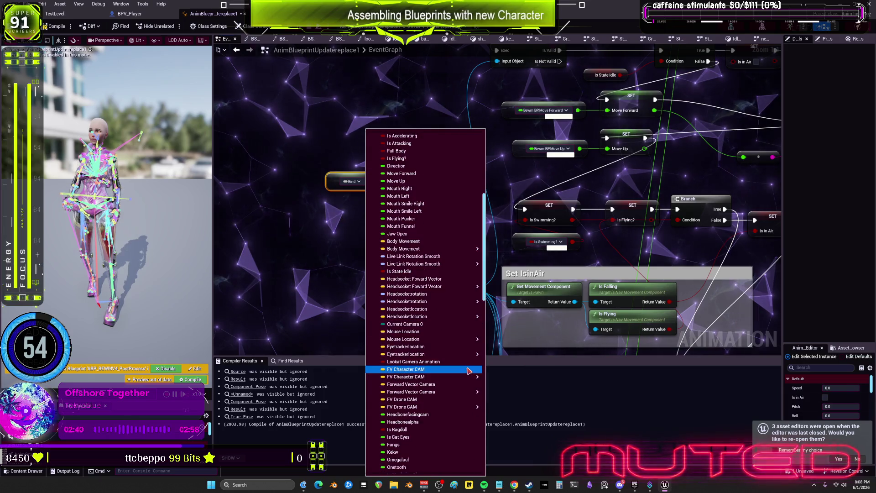
scroll(469, 371, "down", 15)
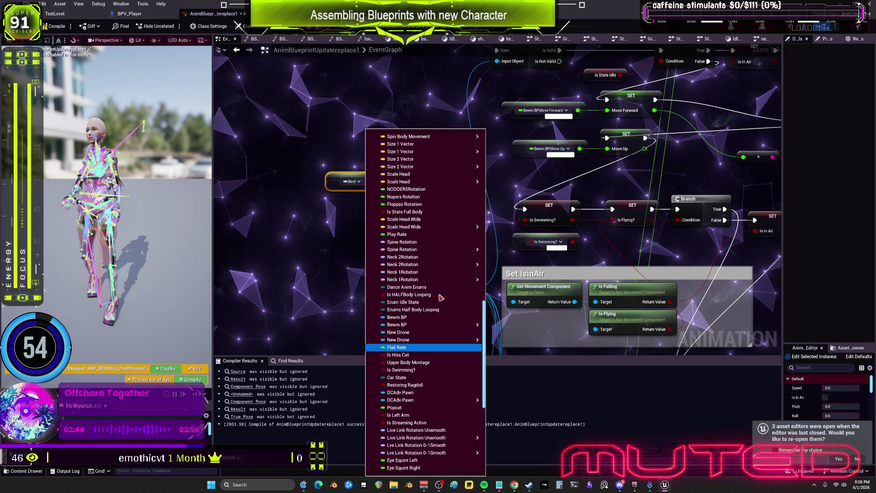
scroll(441, 288, "up", 11)
scroll(441, 287, "up", 13)
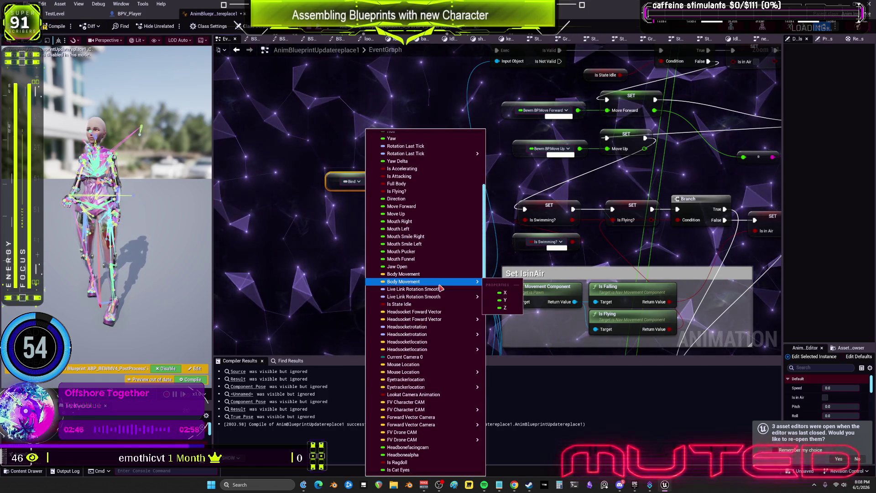
scroll(395, 247, "up", 3)
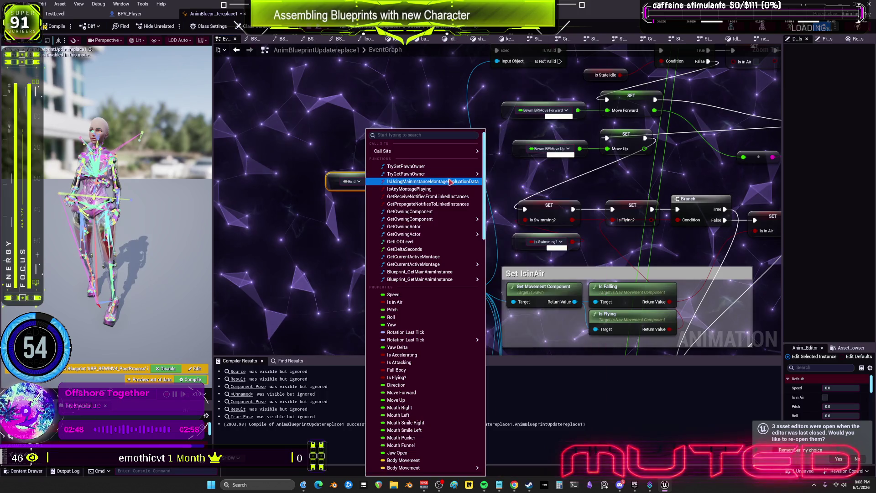
mouse_move(452, 178)
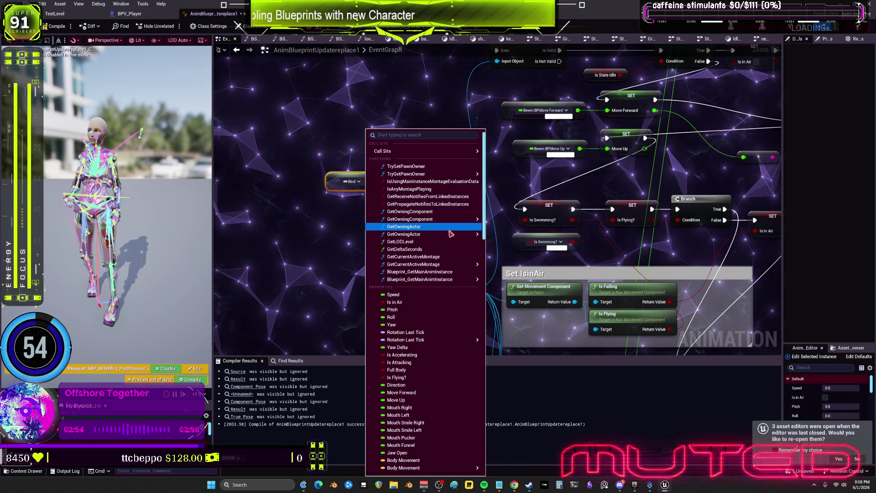
mouse_move(452, 238)
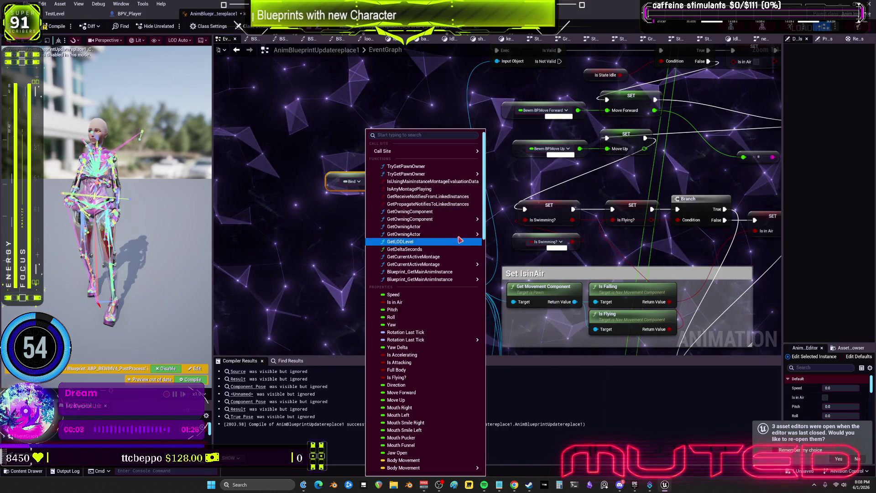
scroll(565, 327, "down", 10)
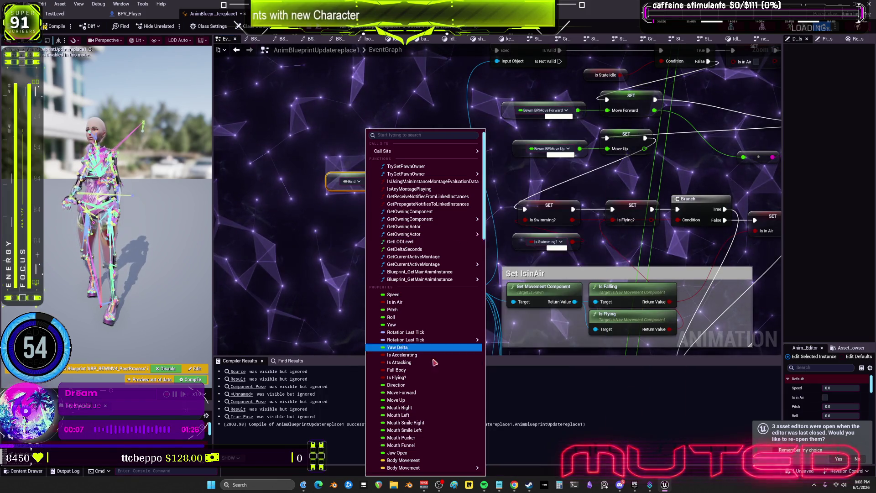
scroll(436, 361, "down", 12)
scroll(436, 360, "down", 15)
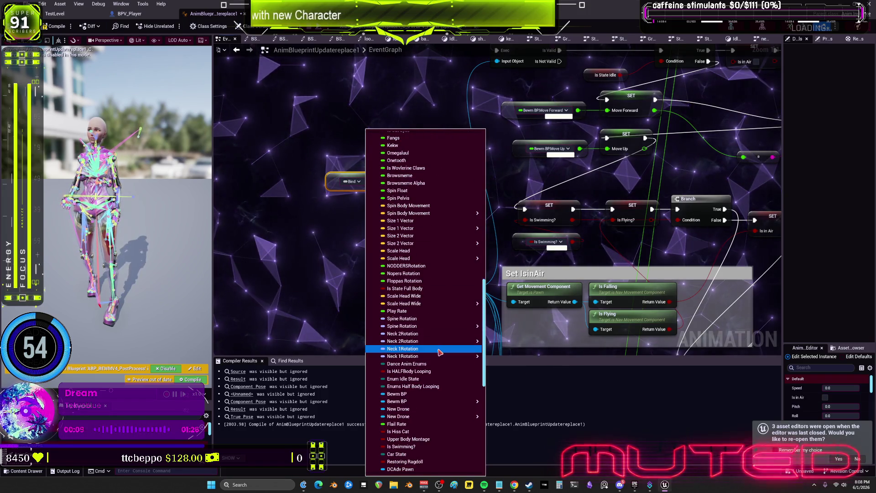
scroll(450, 372, "down", 2)
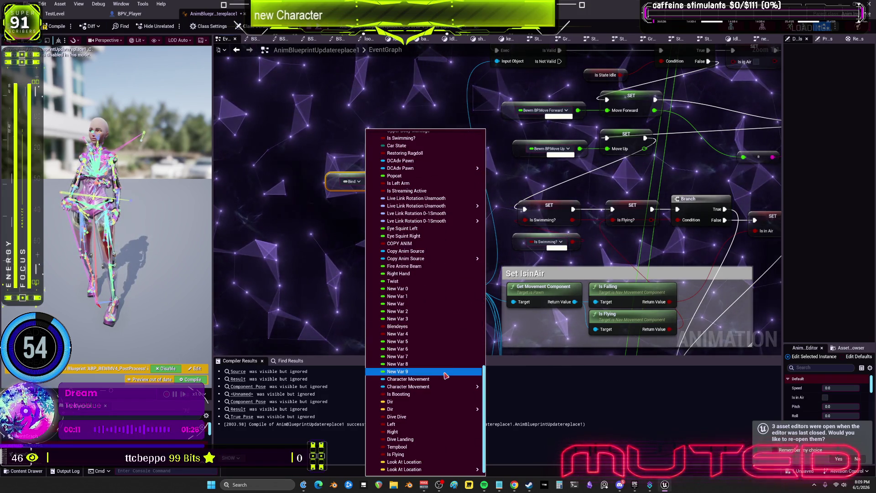
mouse_move(449, 388)
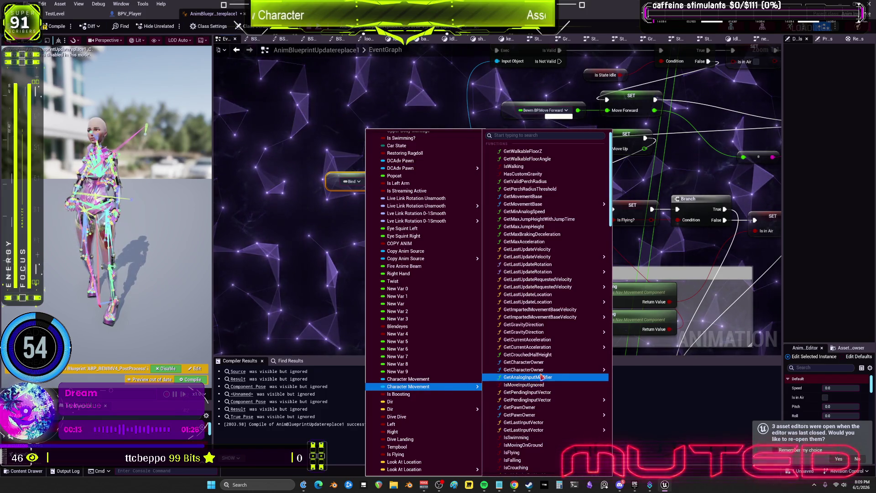
scroll(562, 369, "down", 3)
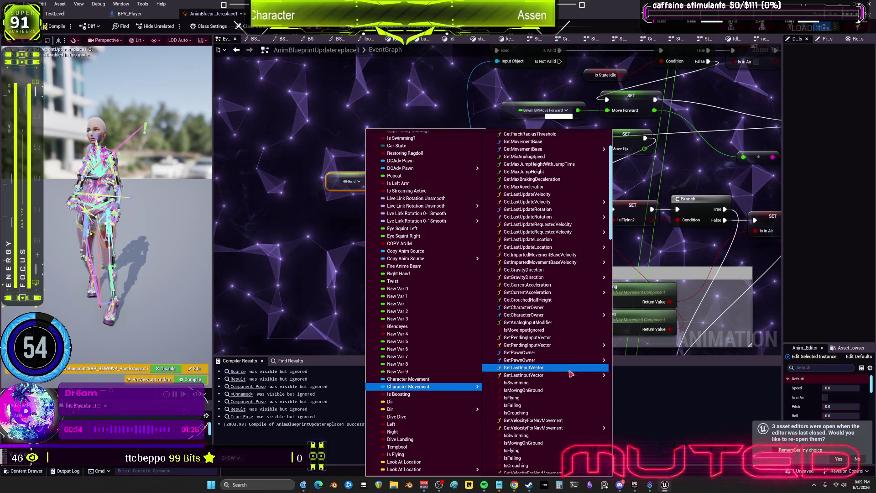
left_click(557, 436)
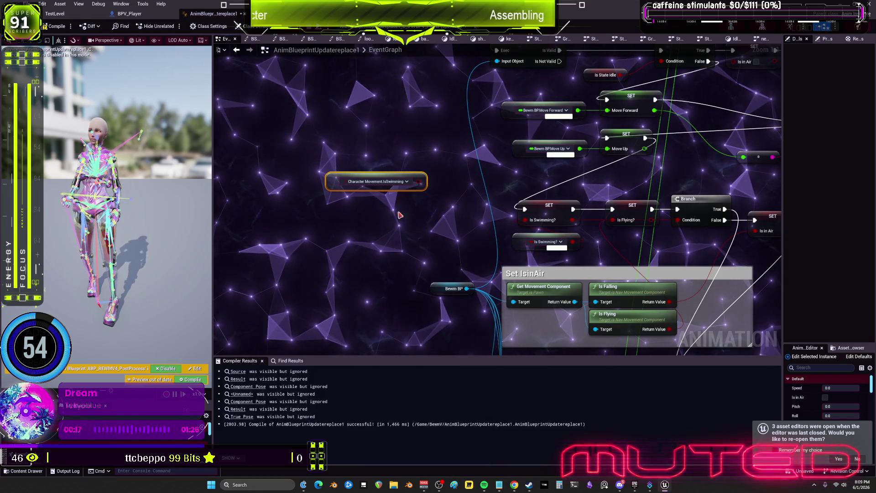
Move the IsSwimming node lower, raise SET Is Swimming and lower SET Is Flying
left_click_drag(376, 181, 442, 242)
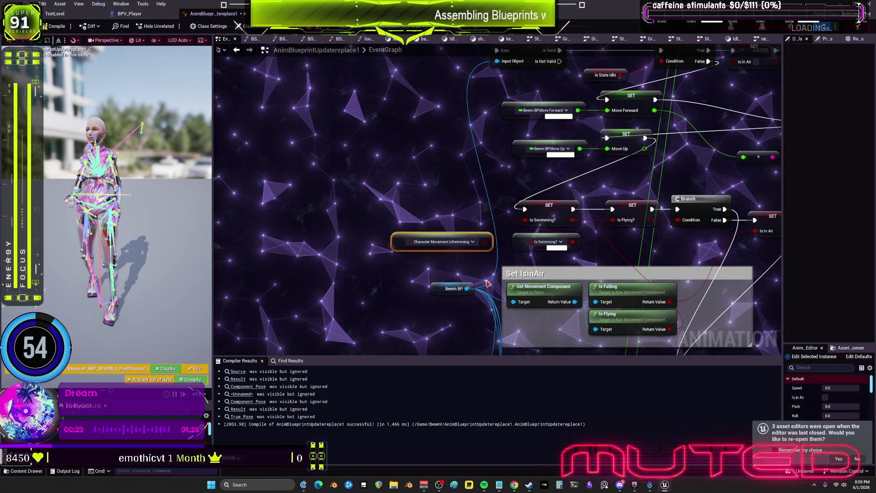
left_click_drag(478, 211, 478, 194)
left_click_drag(526, 227, 526, 249)
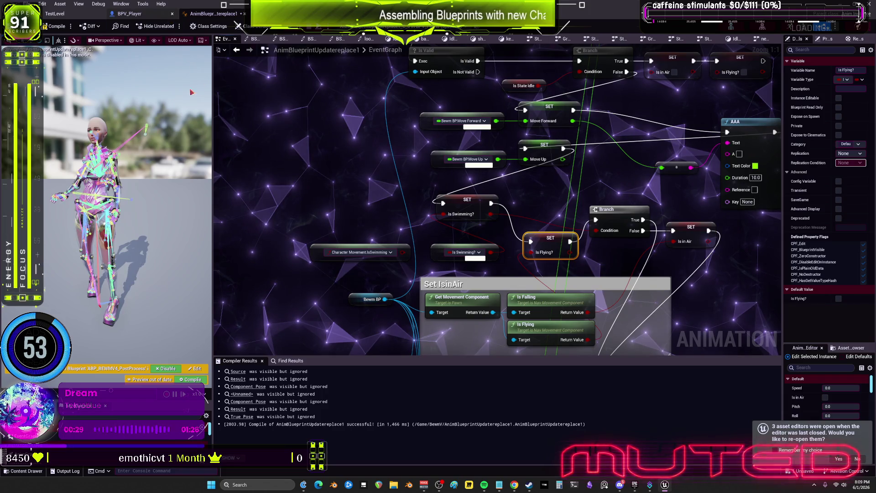
left_click(129, 14)
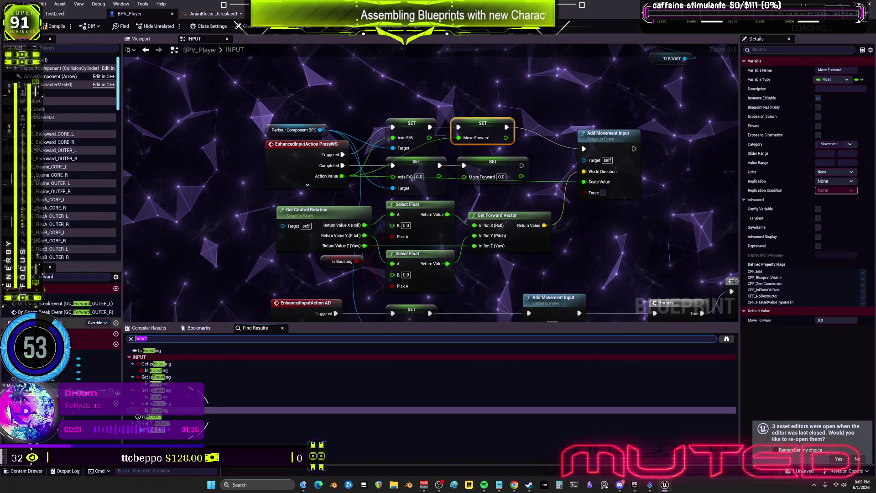
Search BPV_Player for 'swimming' and step through the Is Swimming and Swimming results
type("swimming")
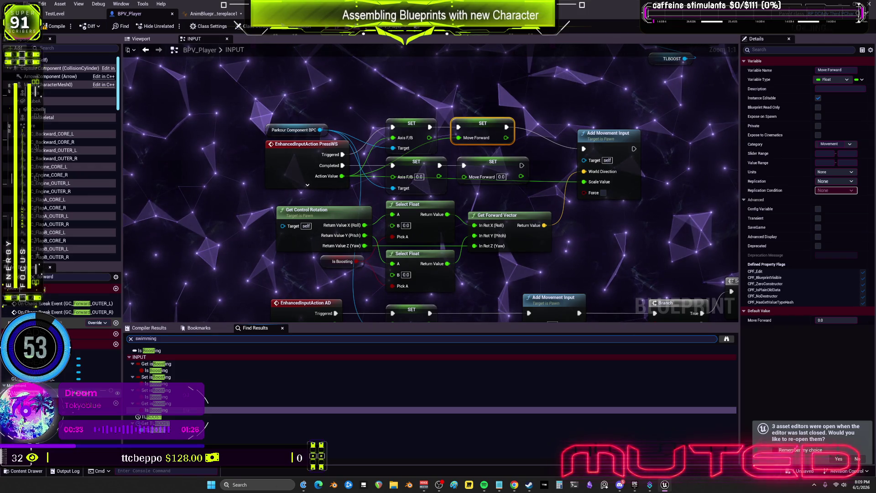
key("Return")
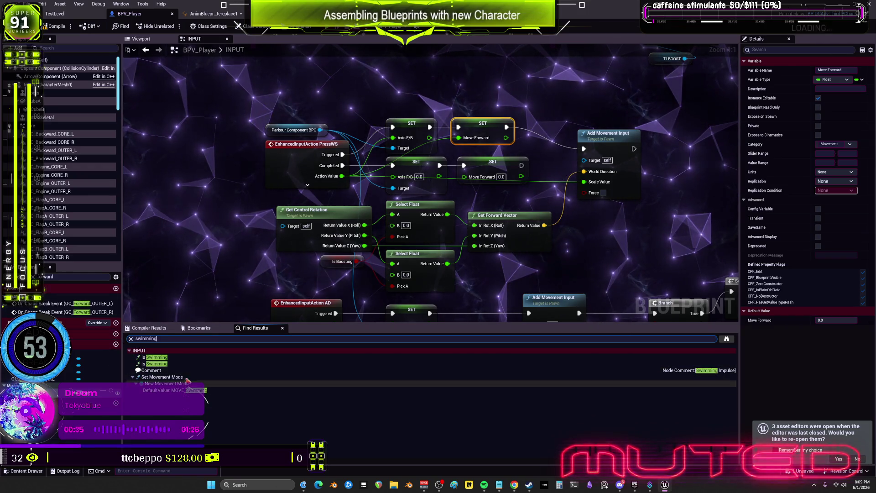
double_click(176, 363)
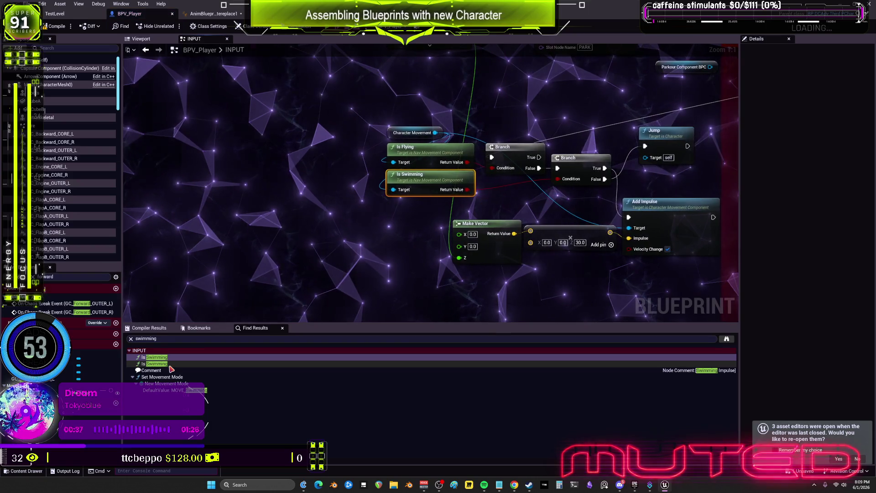
left_click(171, 370)
left_click(167, 391)
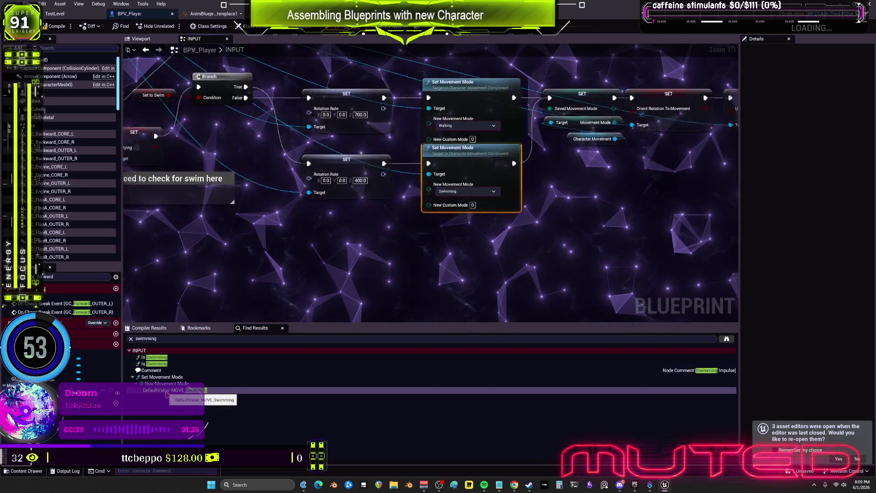
left_click(174, 339)
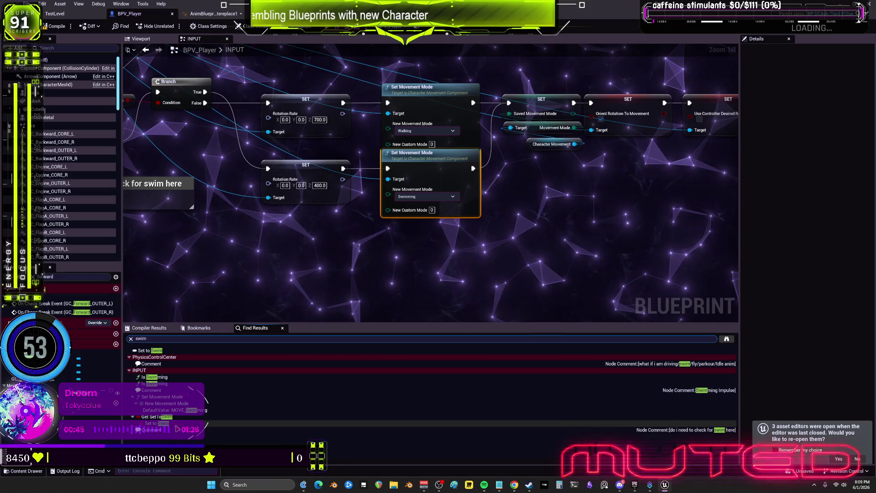
Jump to the Set to Swim node and centre it with the movement-mode nodes
left_click(183, 423)
scroll(405, 186, "down", 3)
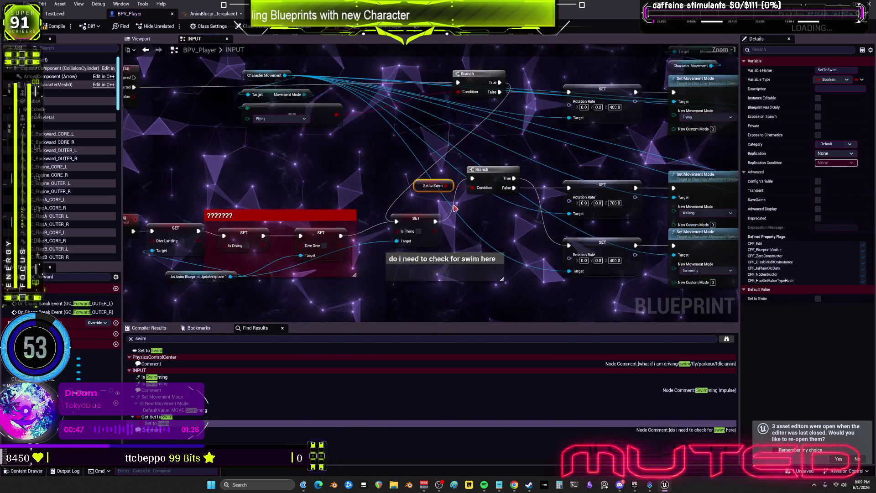
scroll(442, 209, "up", 3)
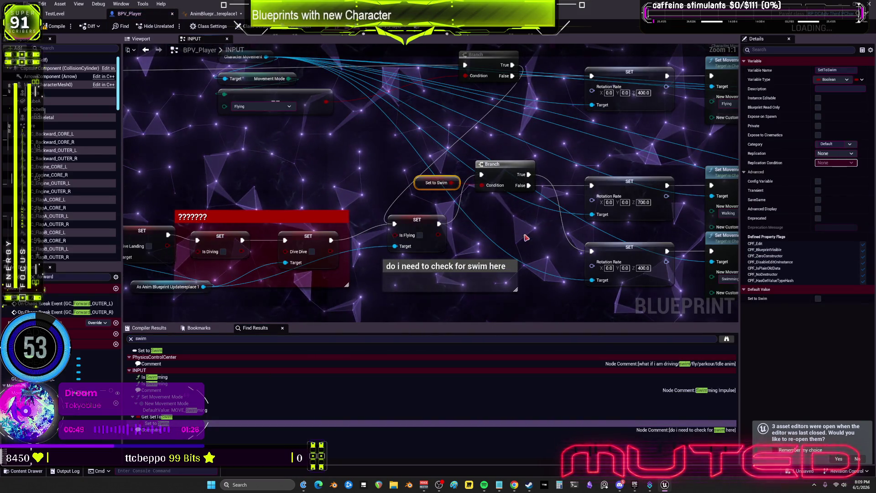
mouse_move(505, 238)
left_mouse_down()
mouse_move(526, 228)
mouse_move(348, 226)
mouse_move(379, 228)
left_mouse_up()
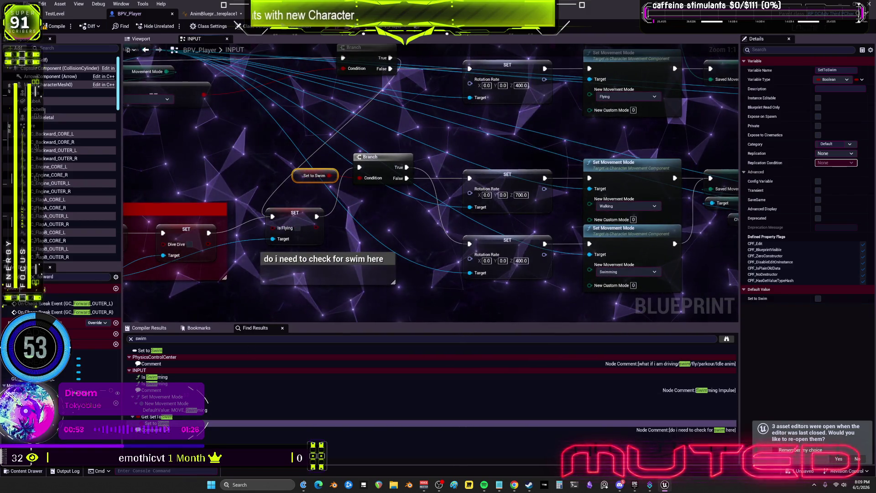
mouse_move(465, 219)
left_mouse_down()
mouse_move(214, 222)
mouse_move(432, 225)
left_mouse_up()
List all references to Is Swimming? by name from the SET Is Swimming node
left_click(194, 13)
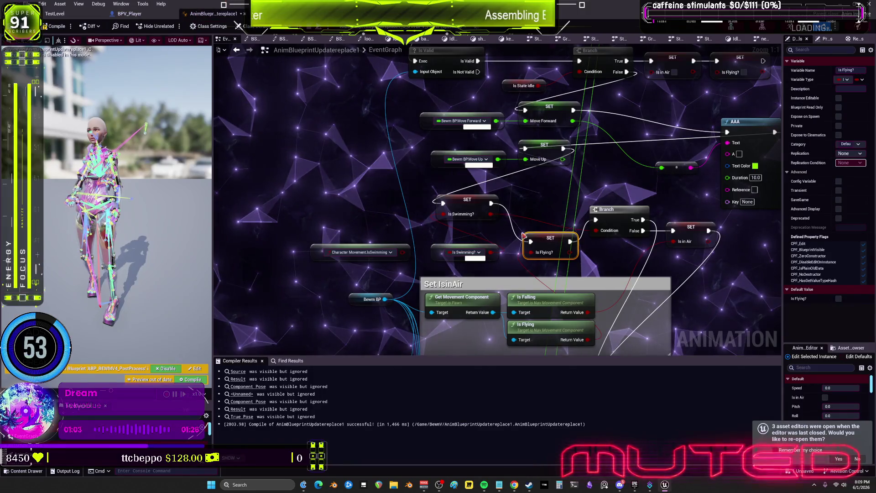
left_click_drag(584, 263, 534, 253)
left_click(402, 196)
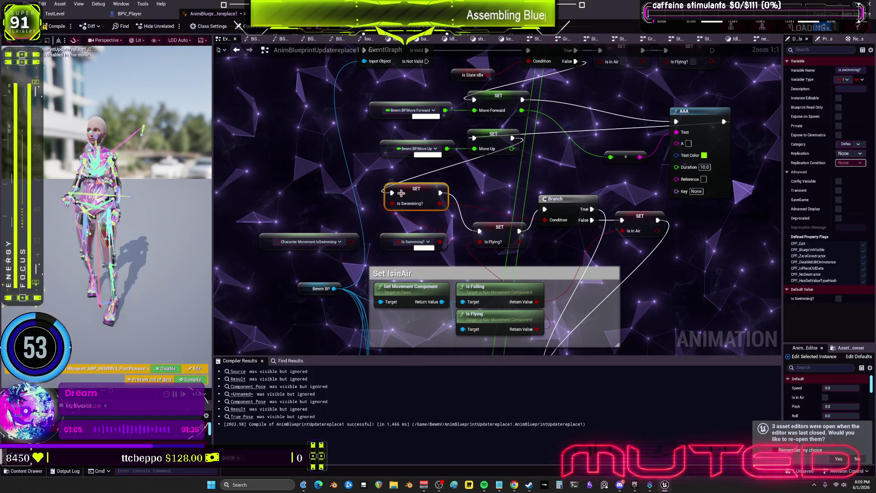
right_click(402, 195)
mouse_move(435, 259)
left_click(517, 263)
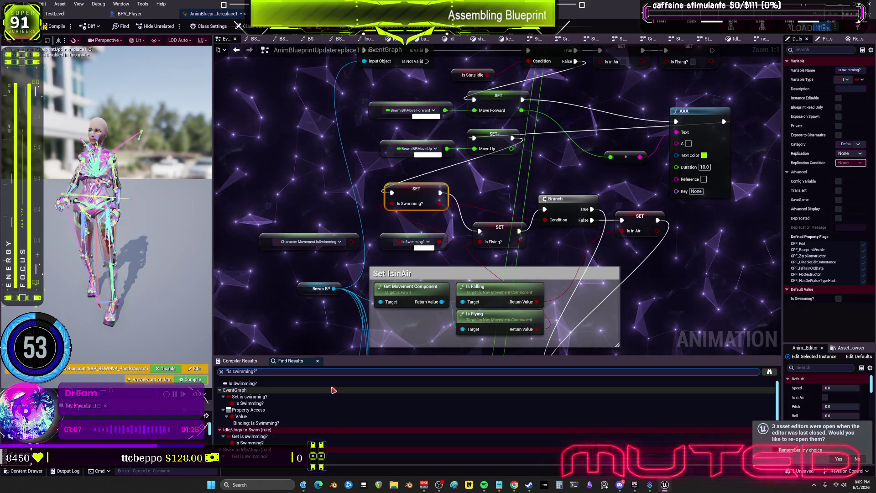
scroll(262, 422, "down", 2)
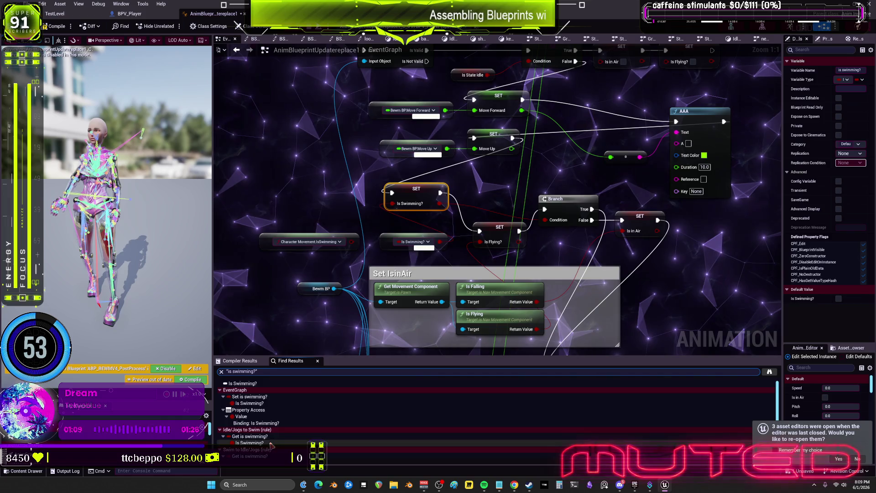
left_click_drag(325, 356, 334, 343)
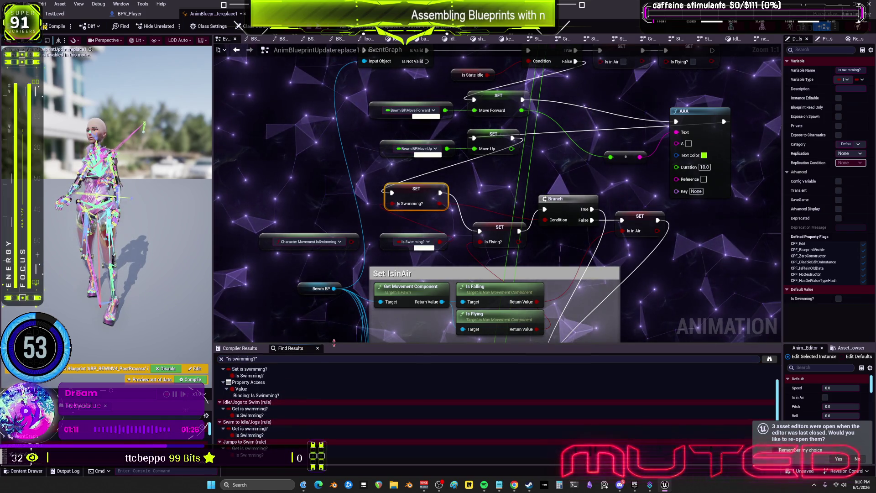
Cut the Character Movement.IsSwimming node and open the Idle/Jogs to Swim rule
left_click_drag(311, 241, 299, 231)
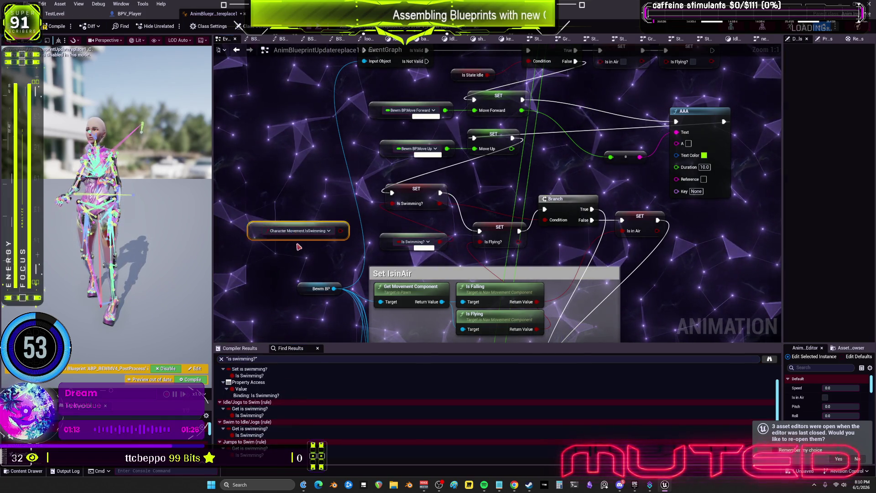
key("Delete")
scroll(257, 393, "up", 1)
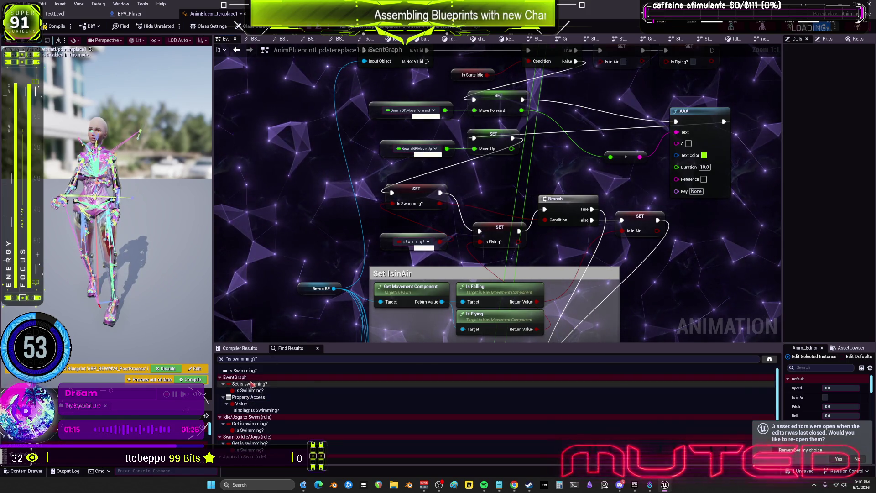
left_click(256, 391)
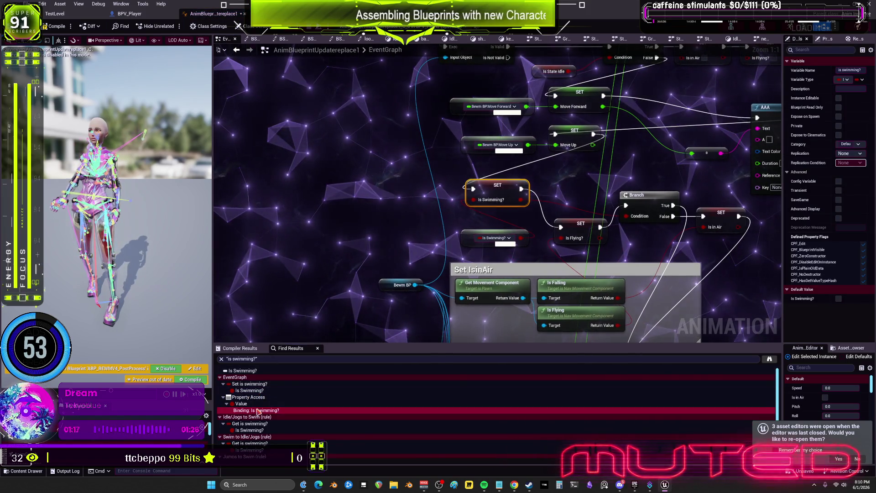
left_click(258, 411)
left_click(249, 430)
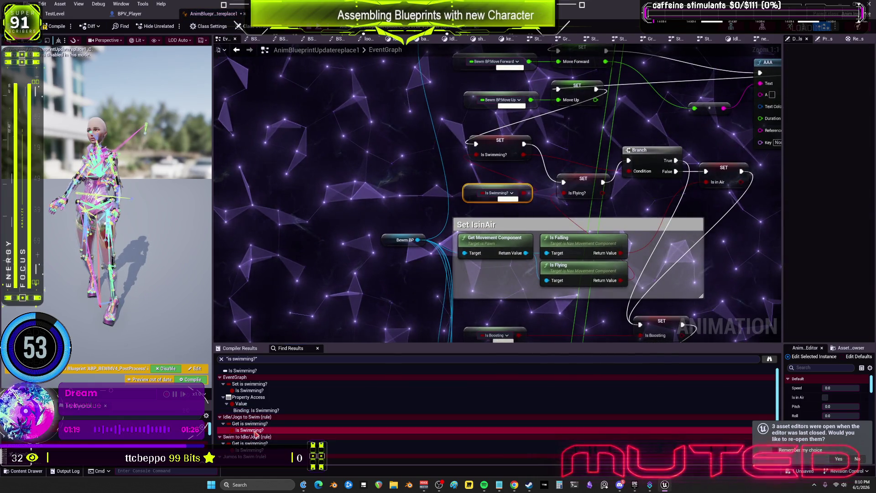
Replace Is Swimming? with a pasted IsSwimming node wired into Can Enter Transition
key("ctrl+v")
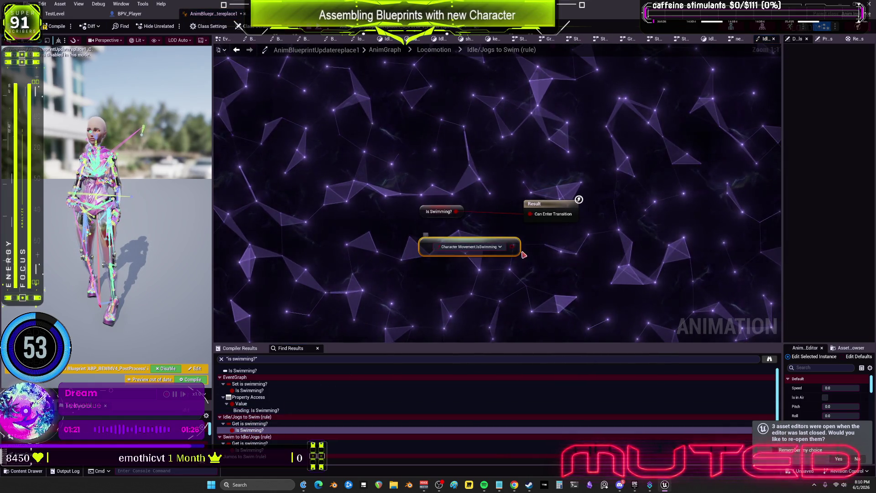
left_click_drag(512, 247, 530, 217)
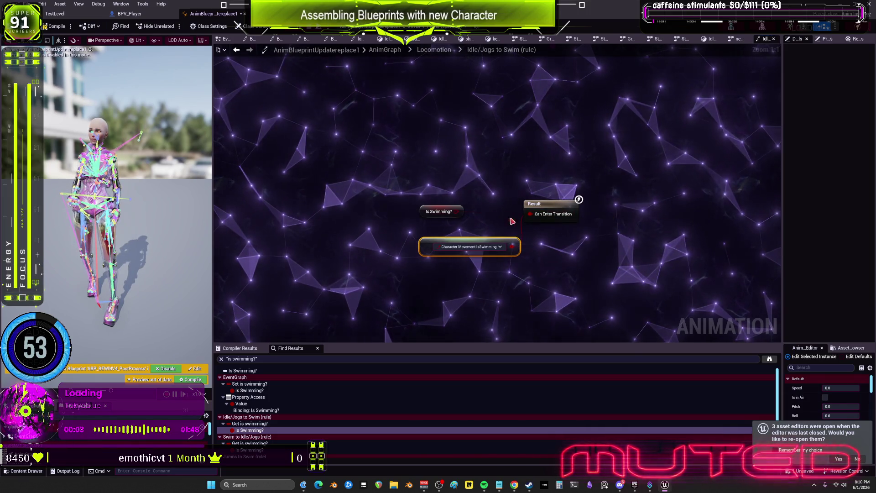
key("Delete")
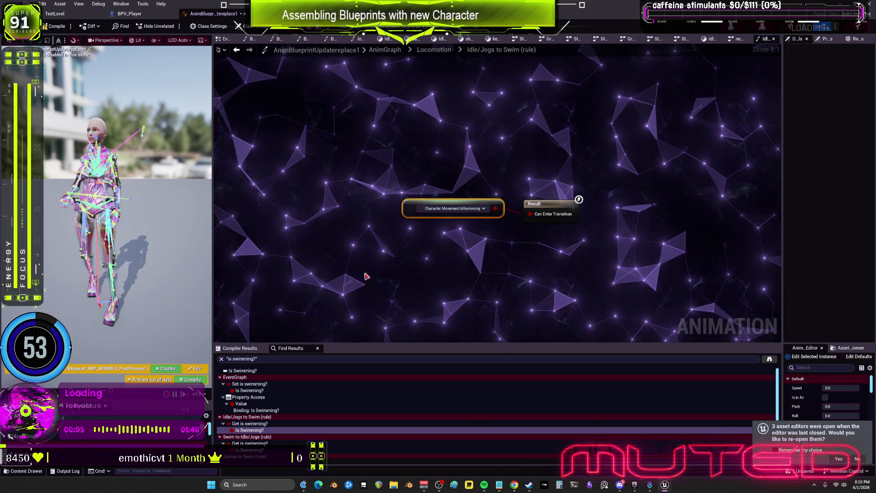
Undo stray edits and wire a pasted IsSwimming node into the rule's NOT input
left_click(249, 450)
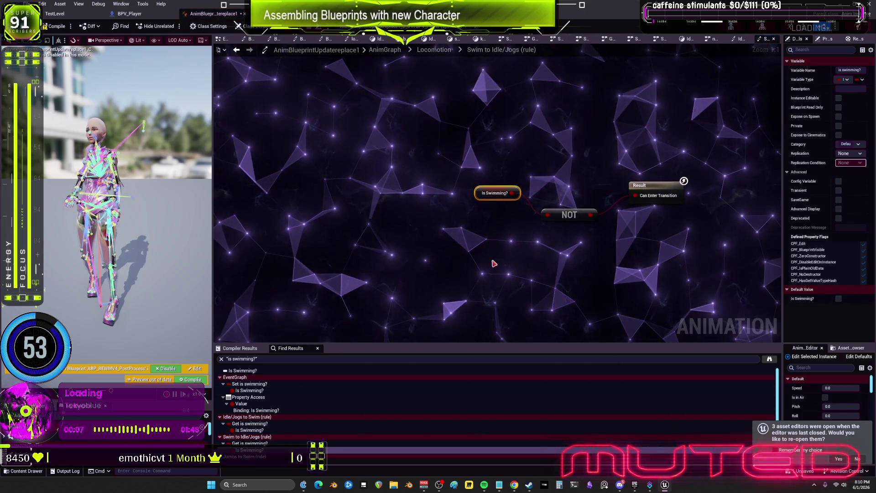
left_click(249, 430)
key("ctrl+z")
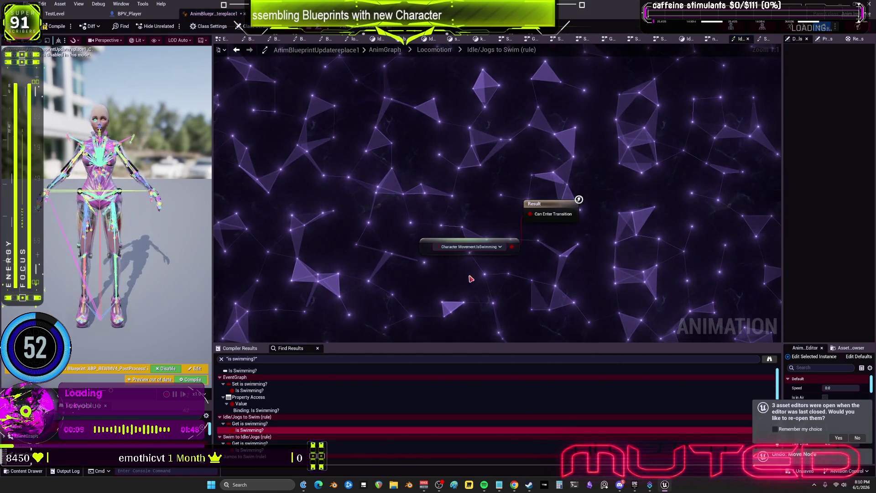
key("ctrl+z")
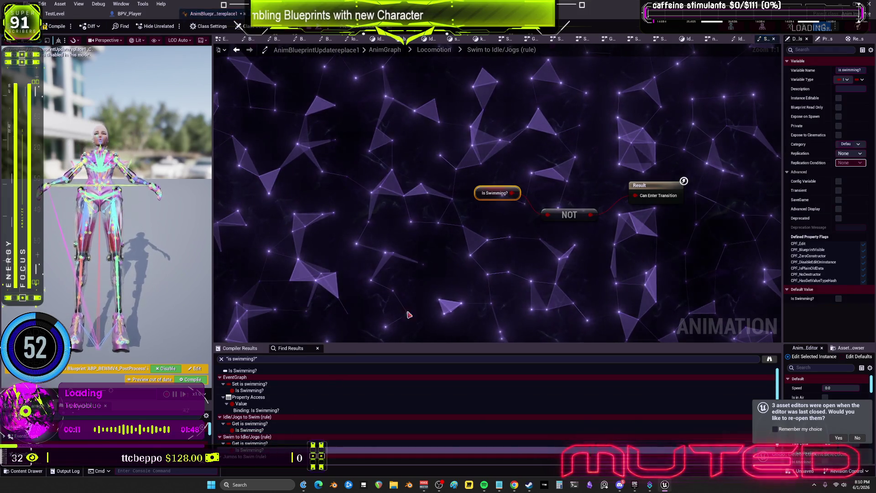
key("ctrl+v")
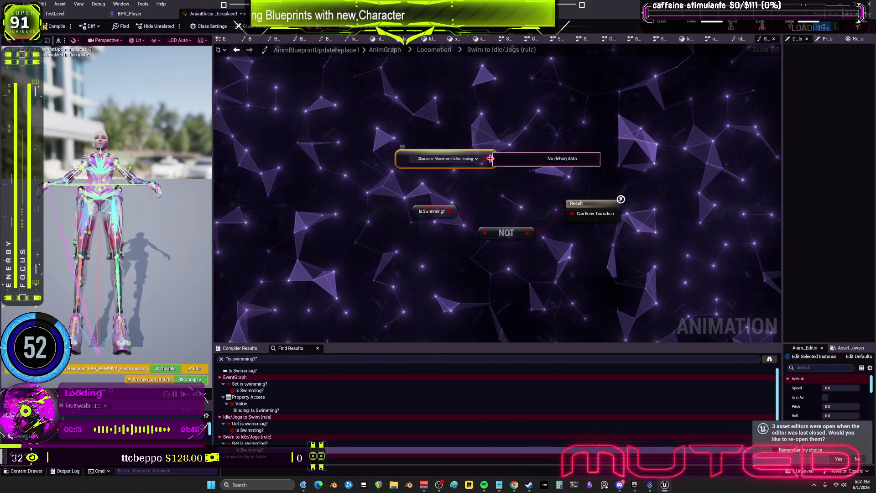
left_click_drag(491, 159, 484, 233)
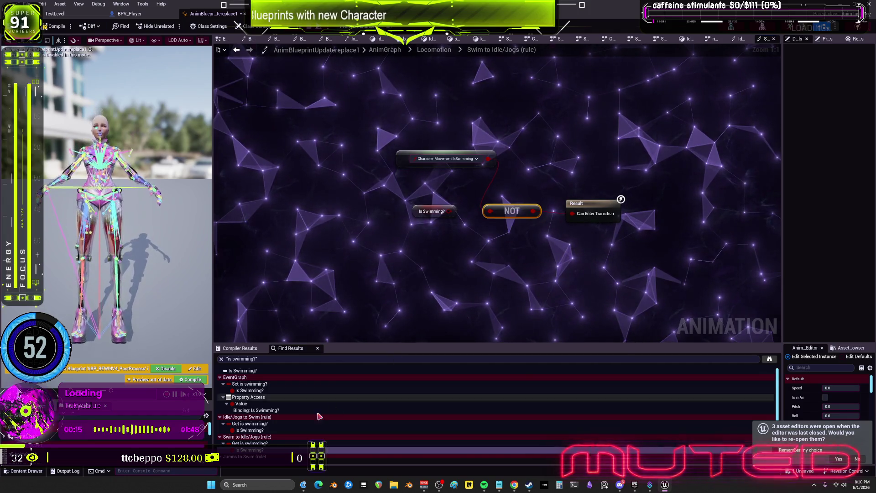
Paste a Character Movement.IsSwimming node into the Jumps to Swim rule
scroll(411, 425, "down", 2)
left_click(250, 455)
key("ctrl+v")
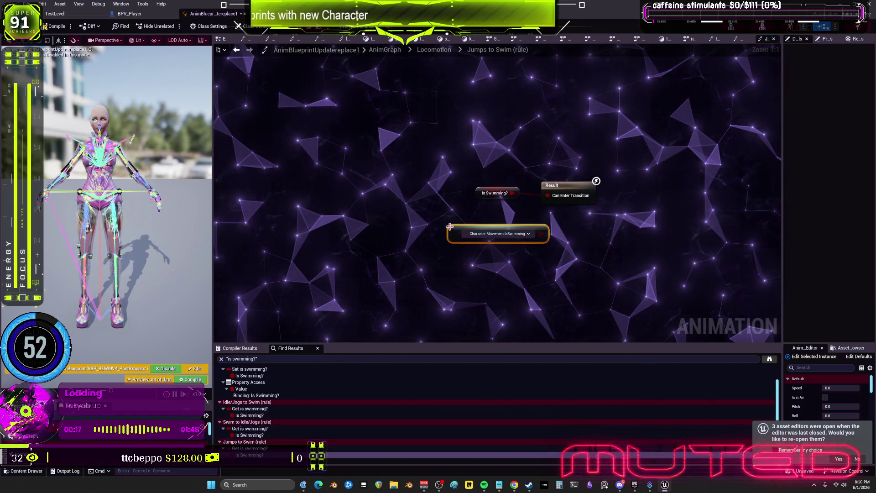
Compile the animation blueprint, play-test it, then return to the to-do notes
left_click(55, 28)
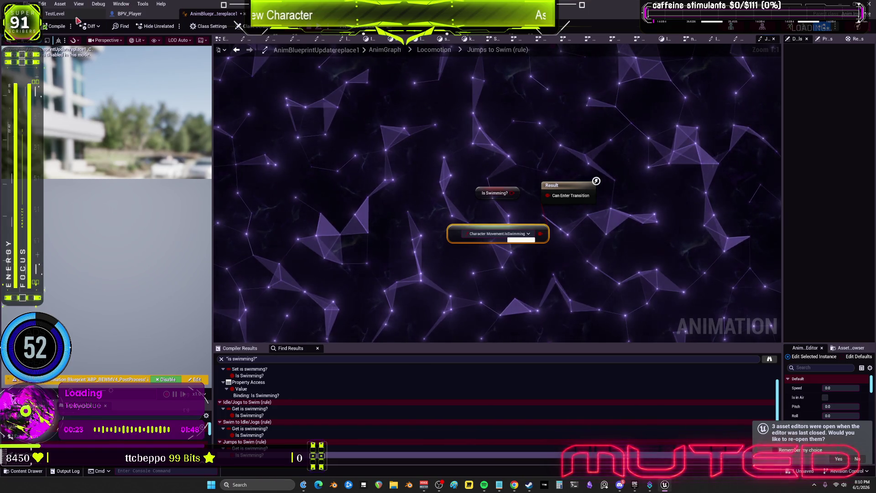
left_click(304, 27)
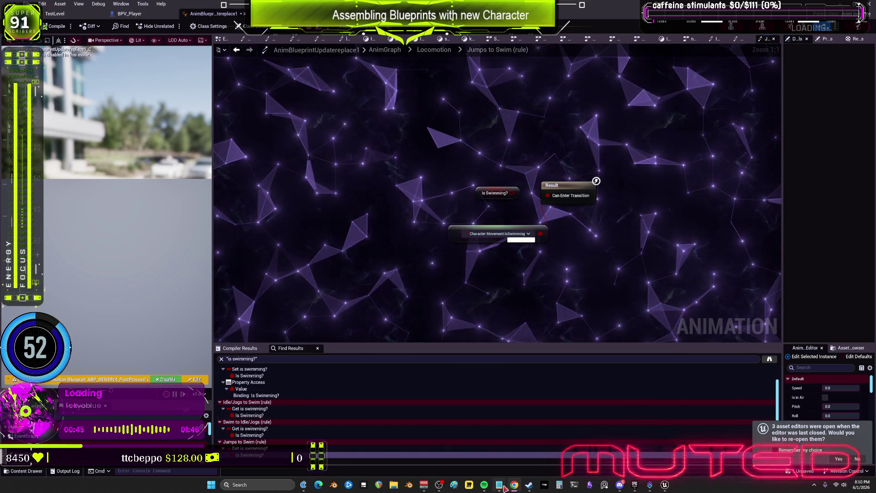
key("alt+Tab")
left_click(409, 133)
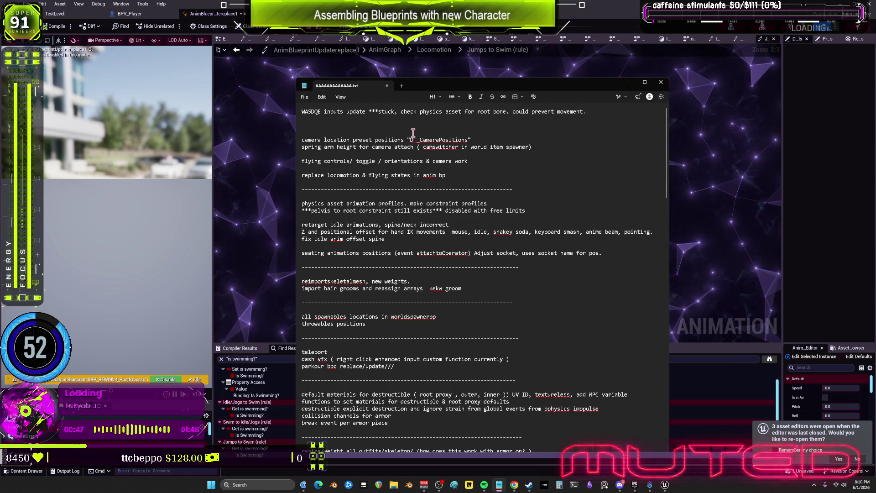
Add 'check swimming bool property access in anim bp working.' as line two, then return to Unreal
key("Return")
type("check swimming bool property access in anim bp")
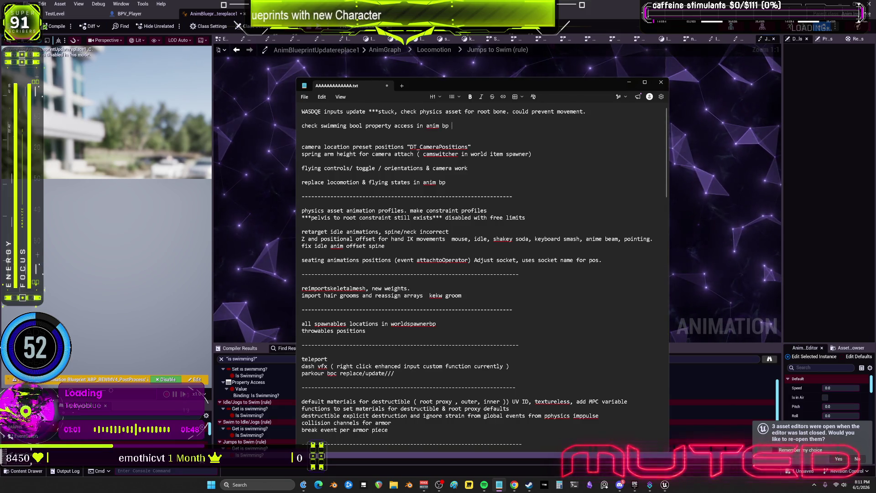
type("workl")
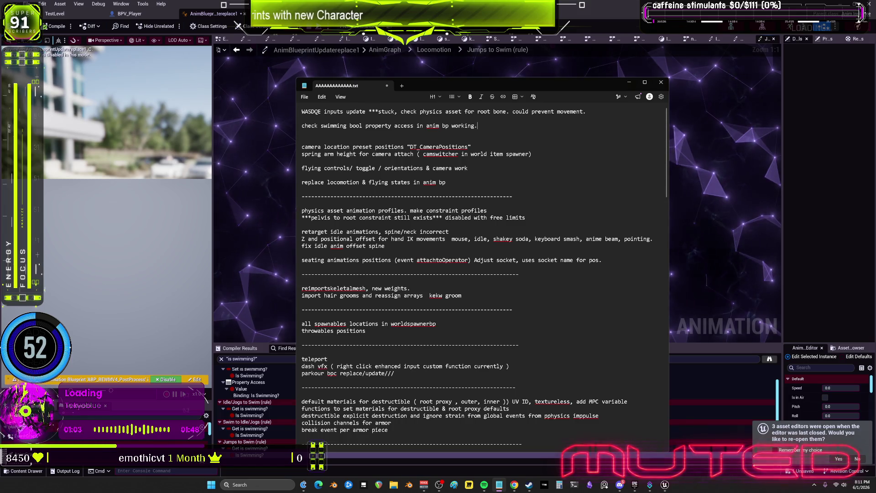
left_click(733, 161)
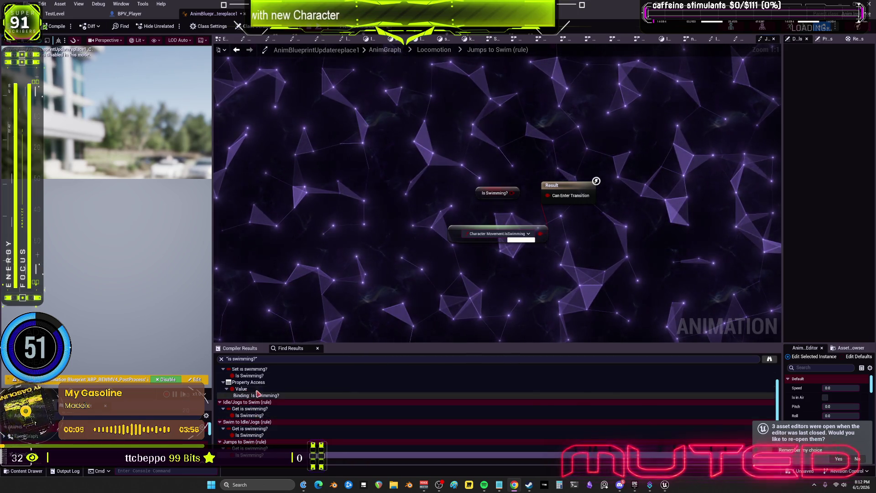
left_click(263, 377)
Shift the Is Swimming nodes, SET Is Flying, Branch and SET Is in Air leftward
double_click(263, 377)
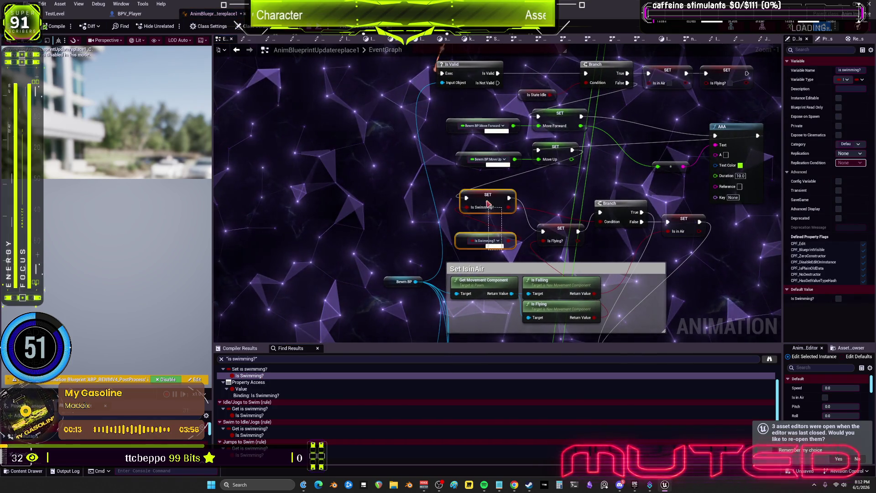
left_click_drag(489, 204, 464, 202)
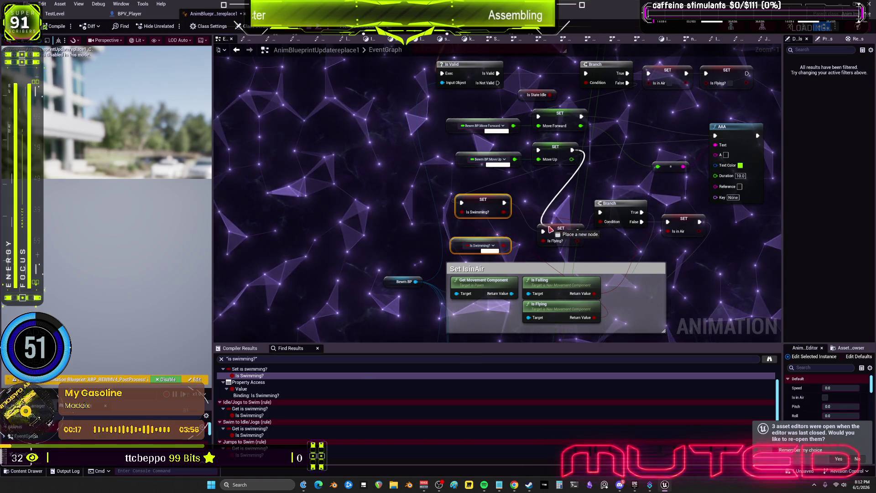
left_click_drag(551, 229, 545, 231)
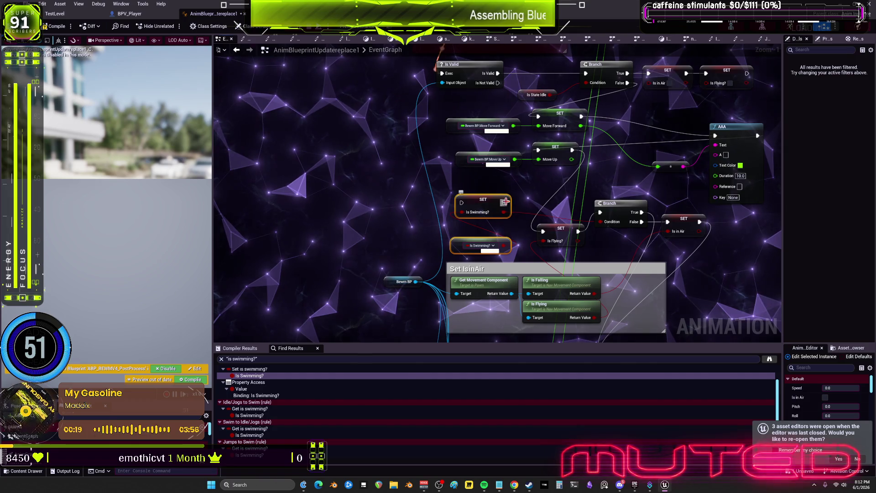
left_click(514, 204)
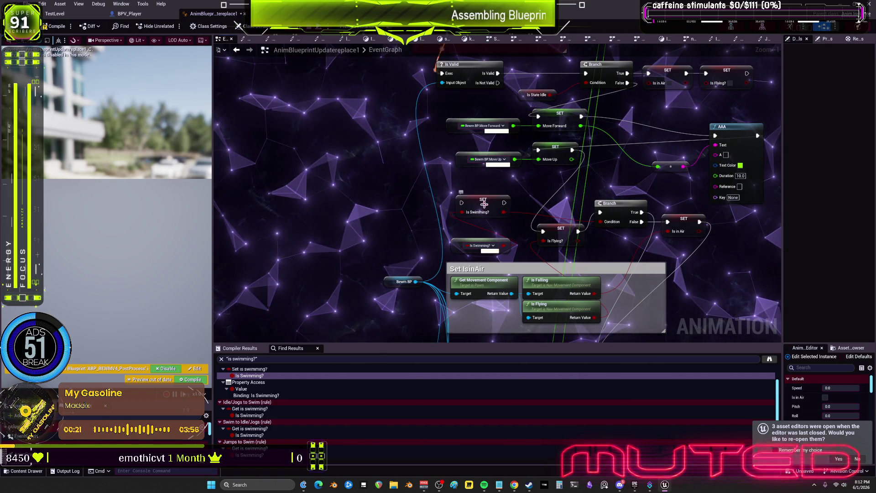
mouse_move(483, 203)
left_mouse_down()
mouse_move(484, 222)
mouse_move(404, 218)
left_mouse_up()
left_click(480, 246, "ctrl")
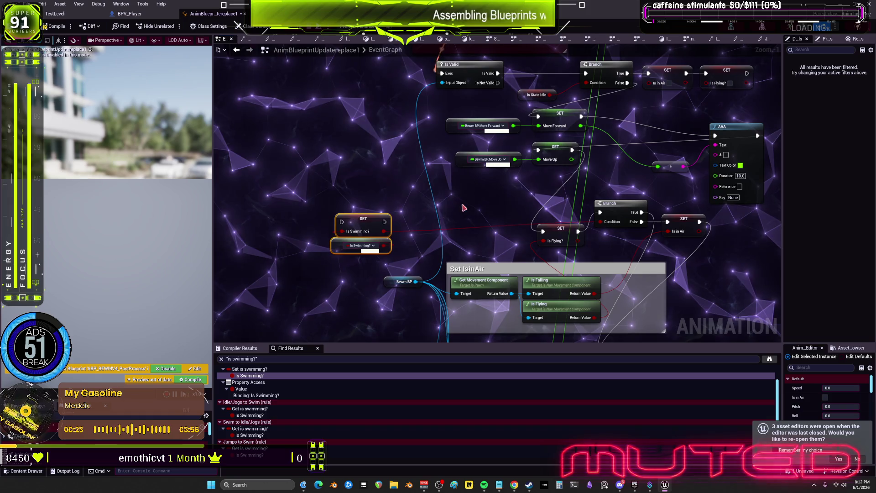
left_click_drag(561, 232, 484, 218)
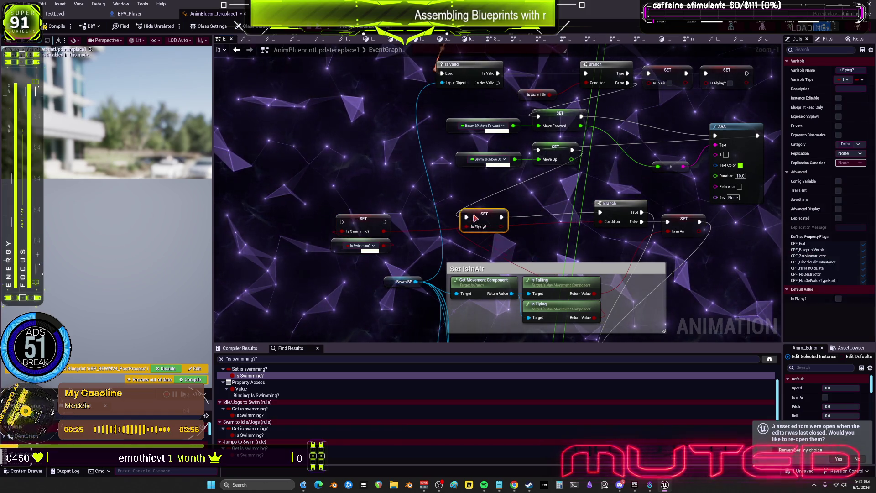
left_click_drag(608, 214, 566, 218)
mouse_move(678, 227)
left_mouse_down()
mouse_move(644, 232)
mouse_move(651, 119)
left_mouse_up()
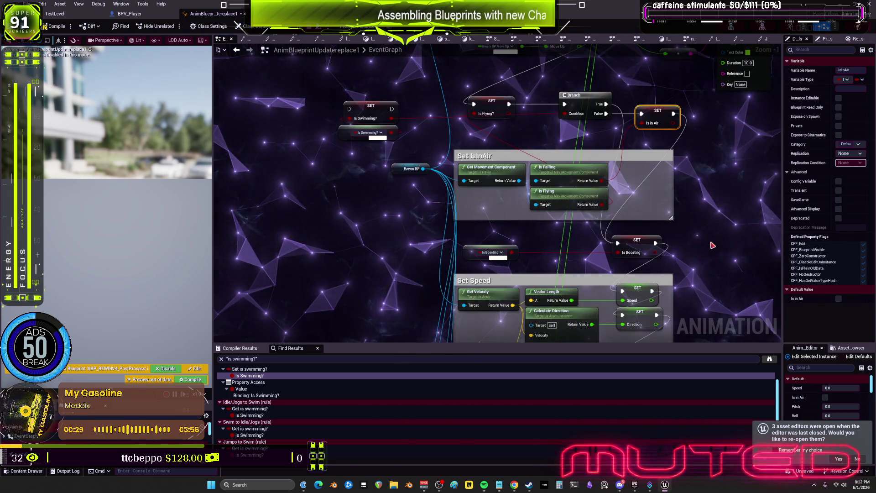
left_click(549, 176)
Add a Property Access node to empty canvas right of the Set IsInAir logic
left_click_drag(724, 166, 675, 200)
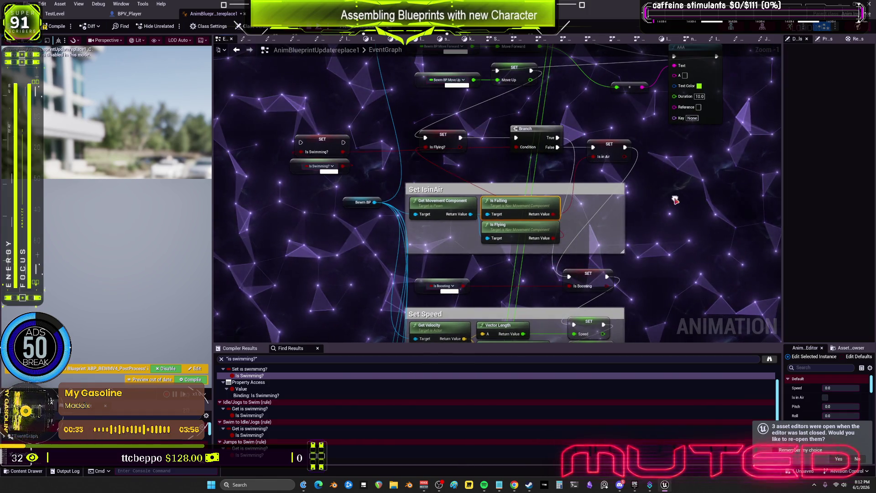
right_click(662, 204)
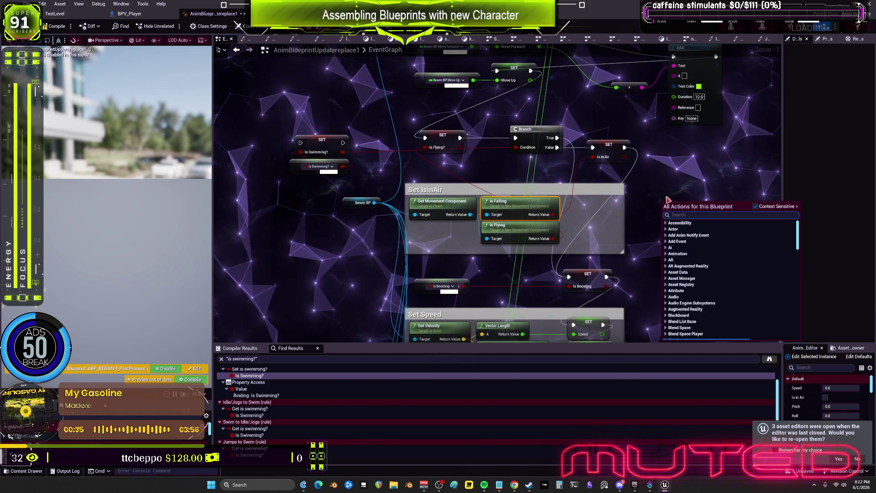
type("prop")
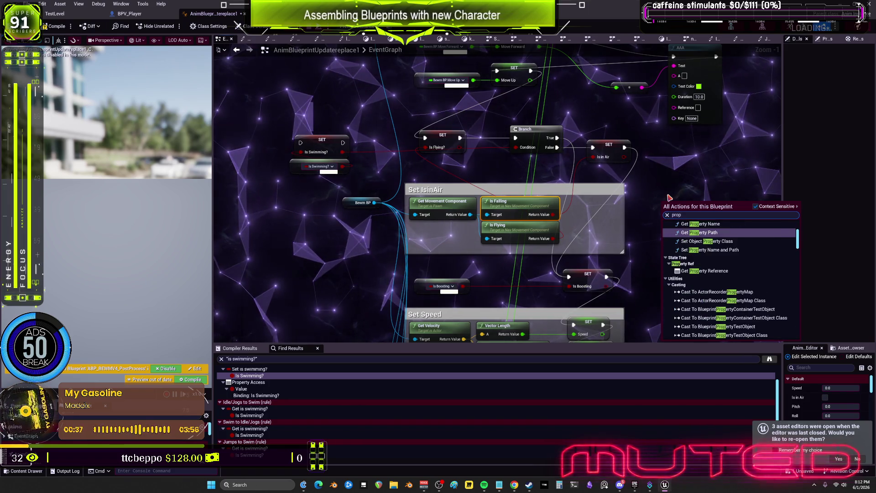
type("rty")
key("BackSpace")
key("BackSpace")
type("erty")
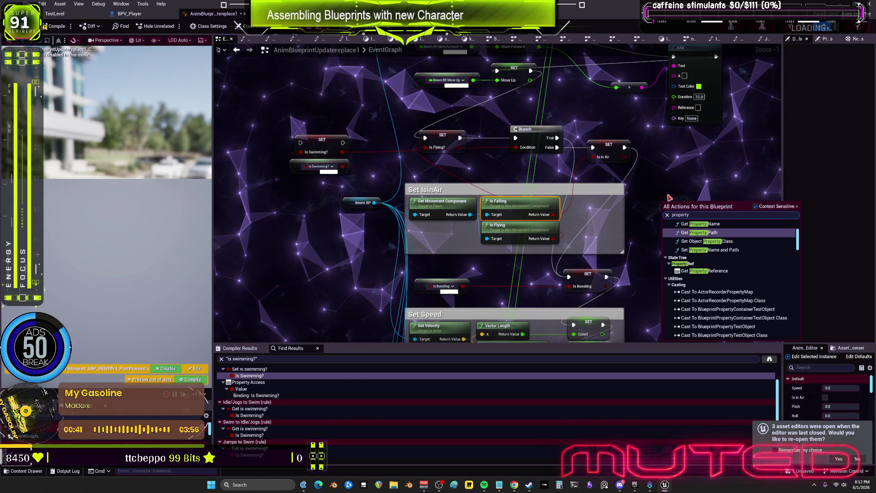
type(" acc")
left_click(694, 299)
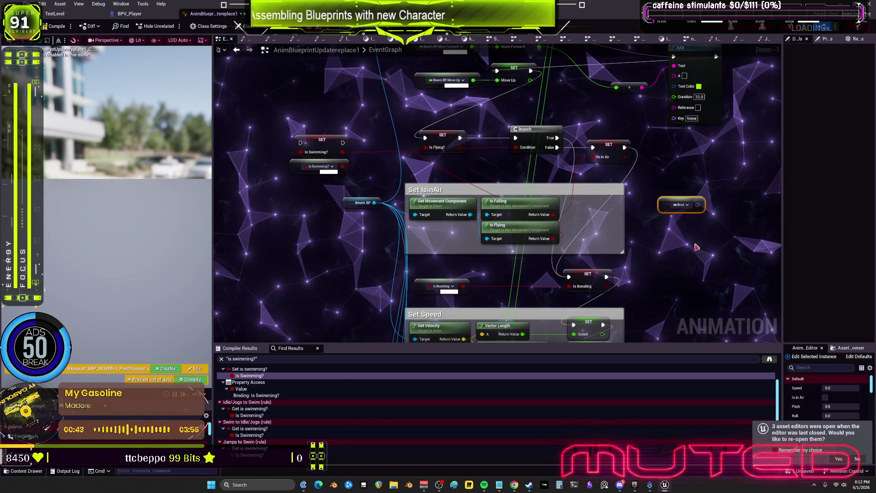
Browse its bindings for 'is fall', close the list unbound, and move the node up
left_click(684, 205)
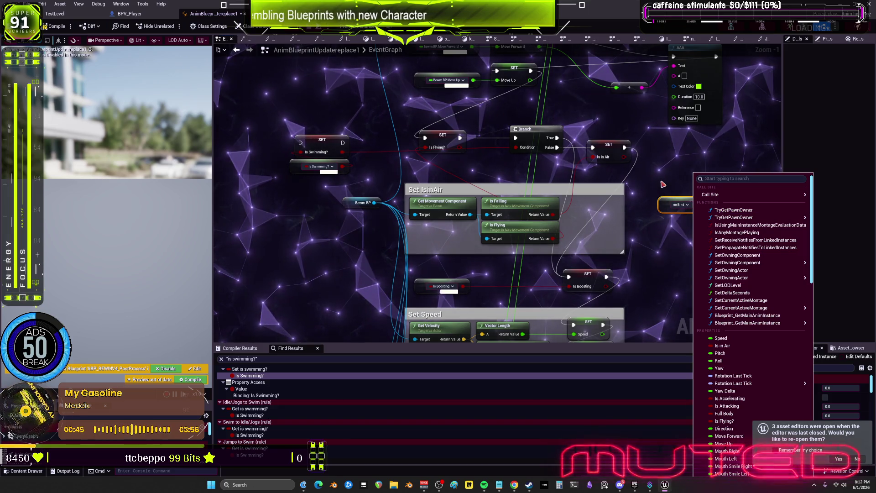
mouse_move(750, 196)
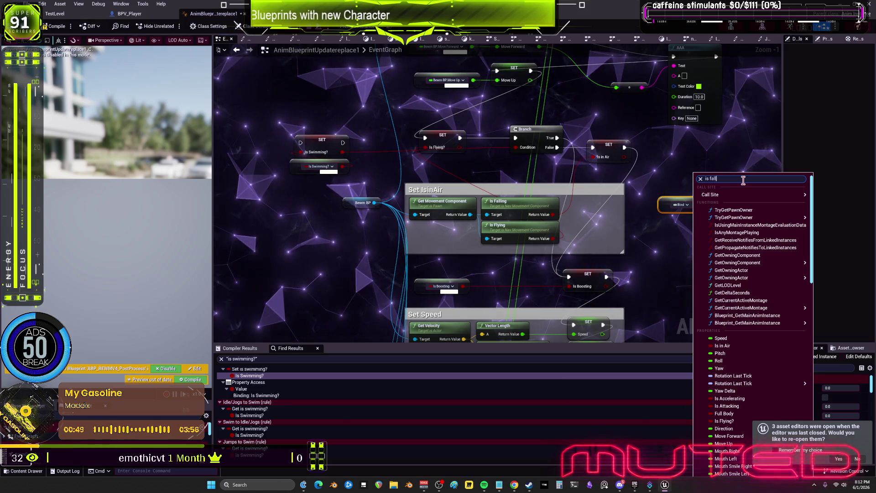
type("is fall")
key("BackSpace")
key("BackSpace")
key("BackSpace")
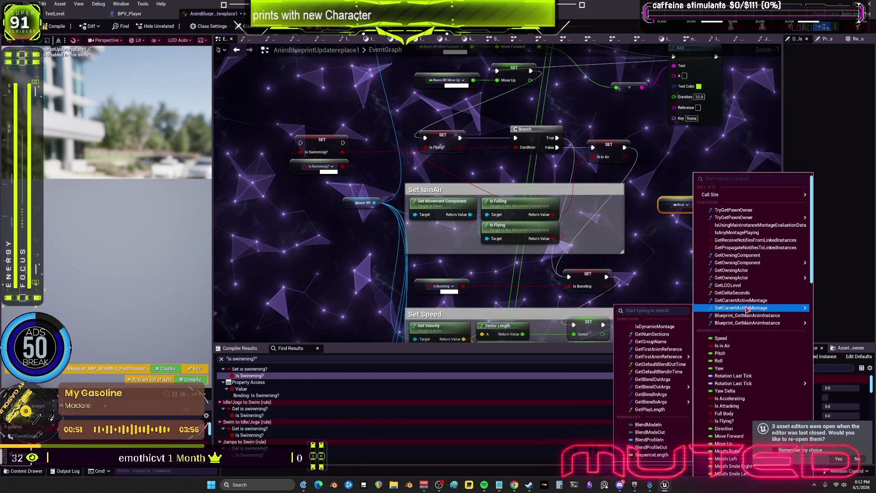
mouse_move(779, 343)
scroll(778, 342, "down", 10)
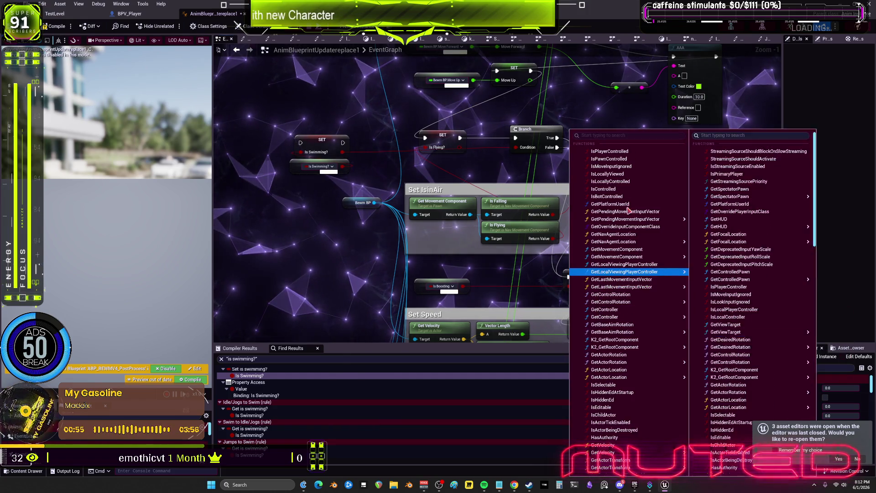
left_click(657, 213)
mouse_move(671, 205)
left_mouse_down()
mouse_move(653, 182)
mouse_move(679, 149)
left_mouse_up()
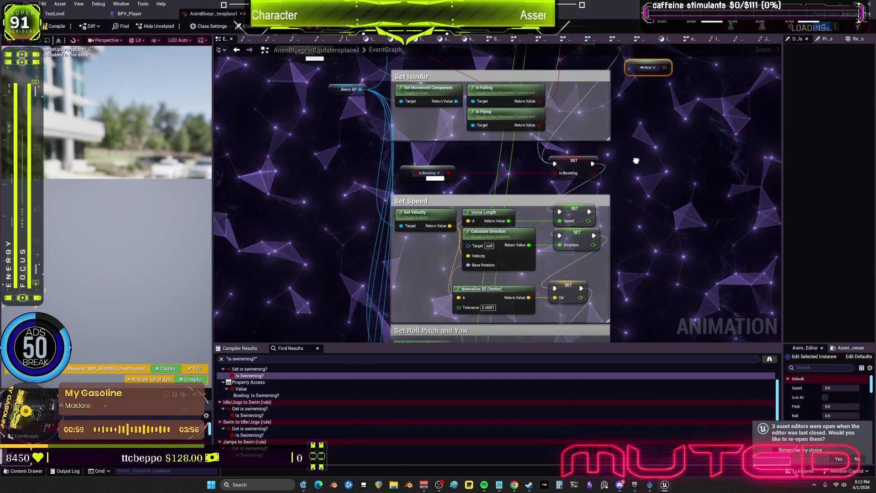
Paste several Property Access copies and place one on the graph's left side
key("ctrl+v")
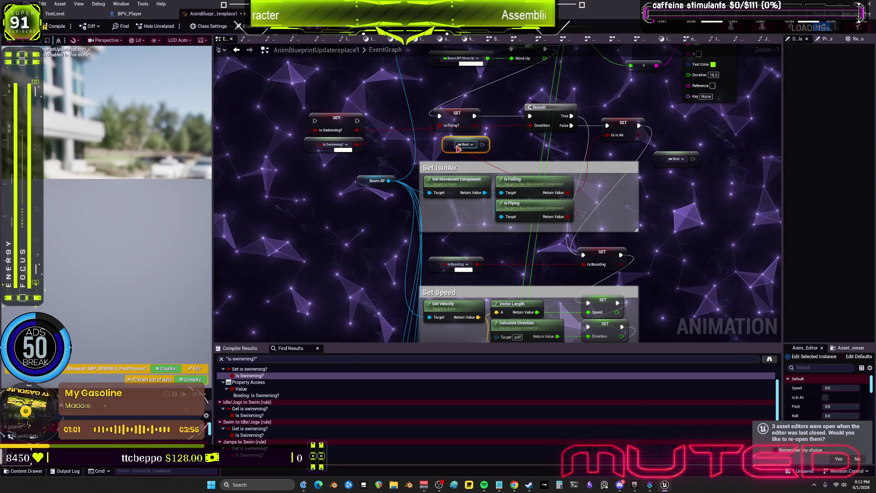
scroll(636, 218, "down", 5)
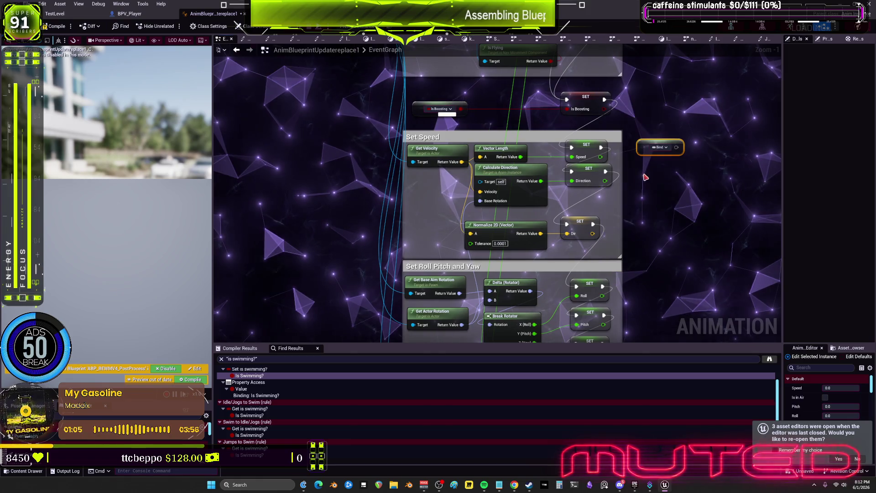
key("ctrl+v")
scroll(644, 260, "down", 4)
key("ctrl+v")
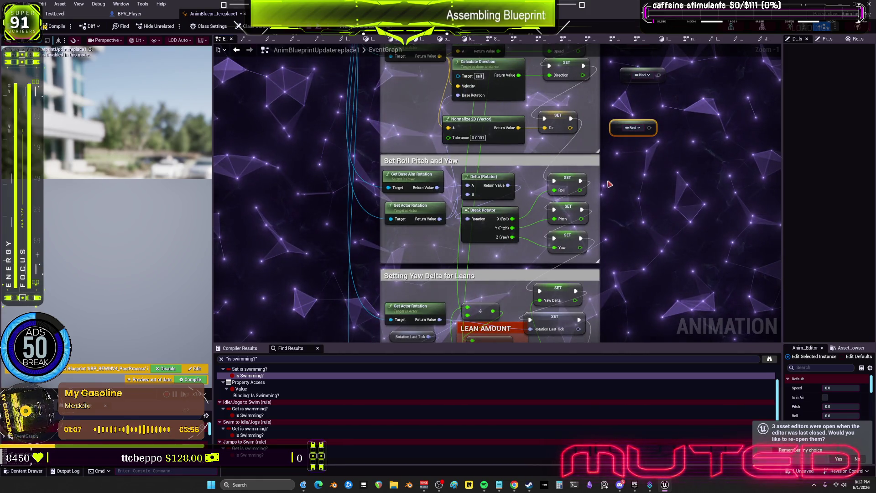
key("ctrl+v")
key("ctrl+v")
key("ctrl+v")
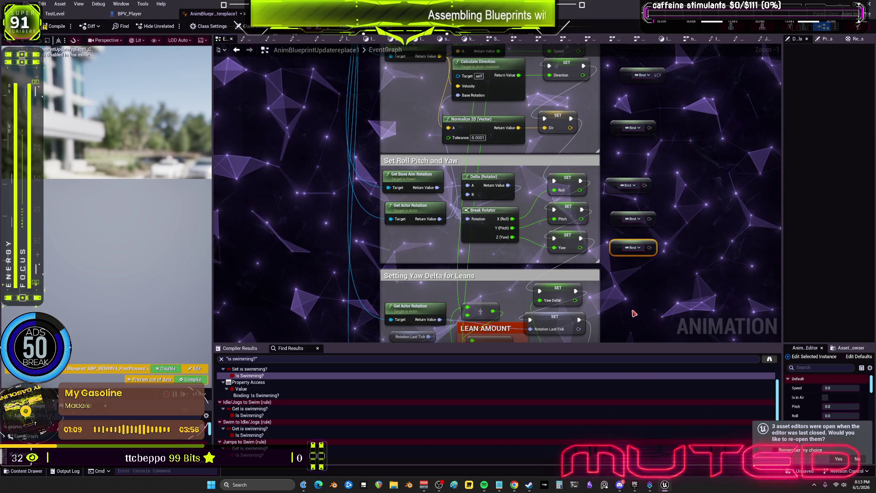
left_click_drag(644, 320, 631, 267)
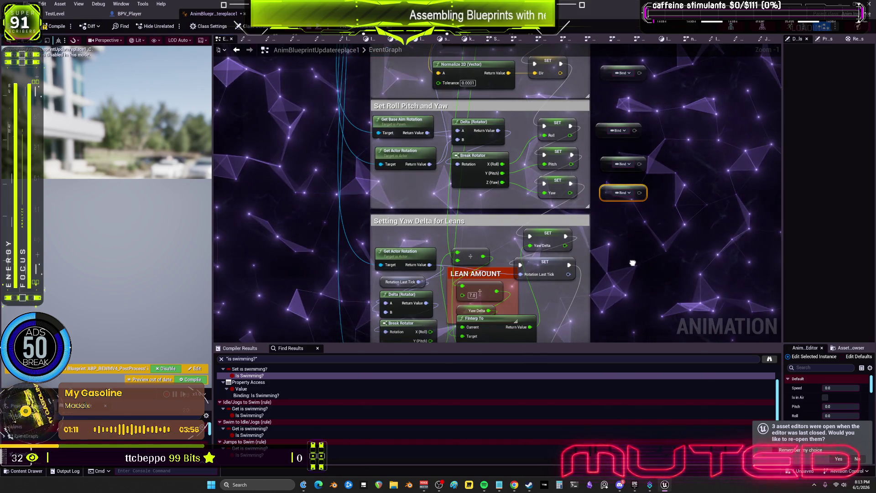
left_click_drag(664, 236, 638, 182)
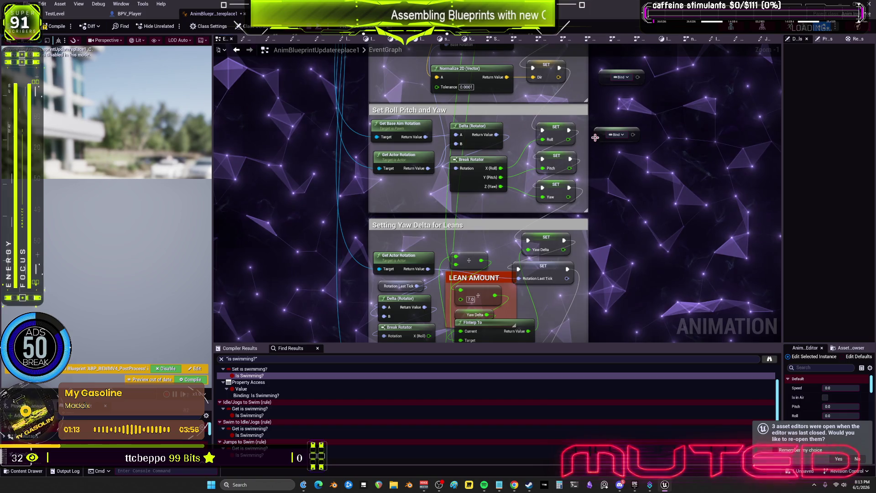
mouse_move(595, 137)
left_mouse_down()
mouse_move(381, 176)
mouse_move(384, 195)
left_mouse_up()
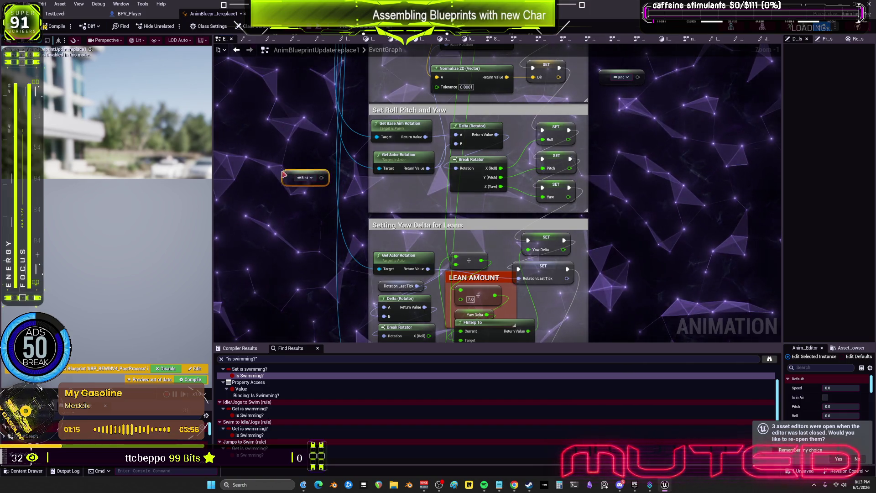
left_click_drag(283, 174, 293, 145)
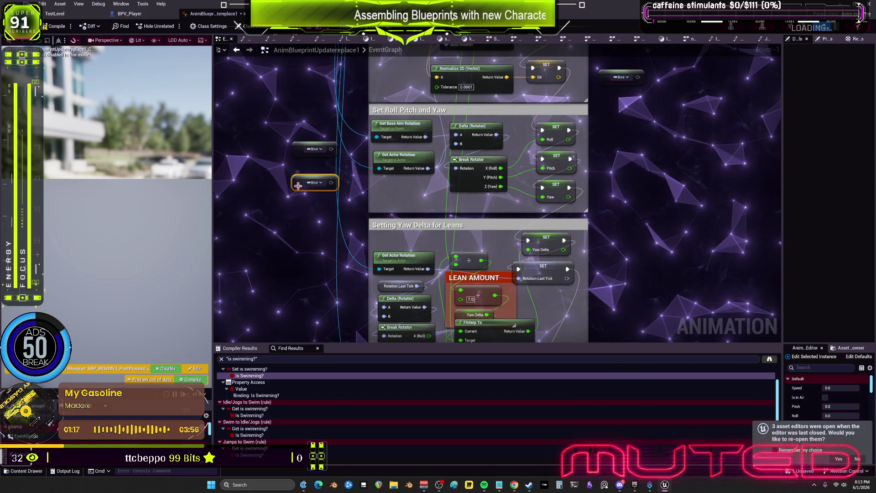
key("ctrl+d")
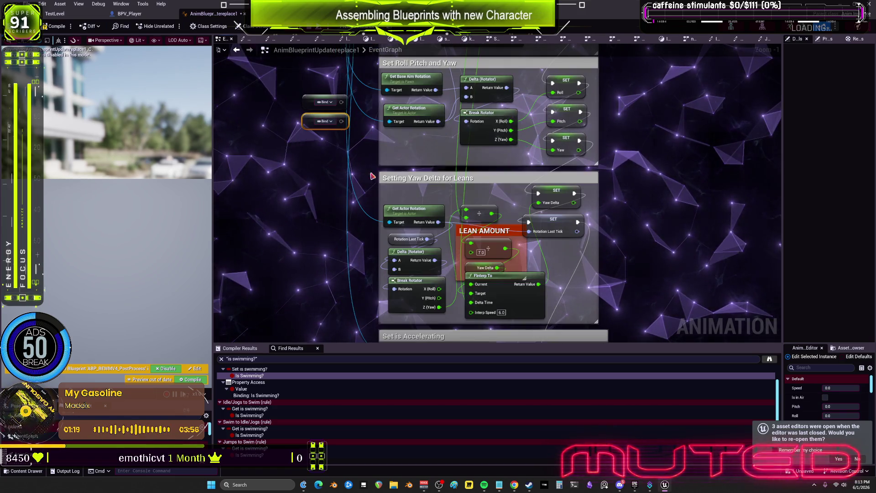
Move both Get Actor Rotation nodes out of their comment boxes and left-align them
left_click_drag(402, 108, 322, 157)
mouse_move(409, 208)
left_mouse_down()
mouse_move(337, 200)
mouse_move(297, 171)
left_mouse_up()
left_click(326, 168, "ctrl")
key("shift+a")
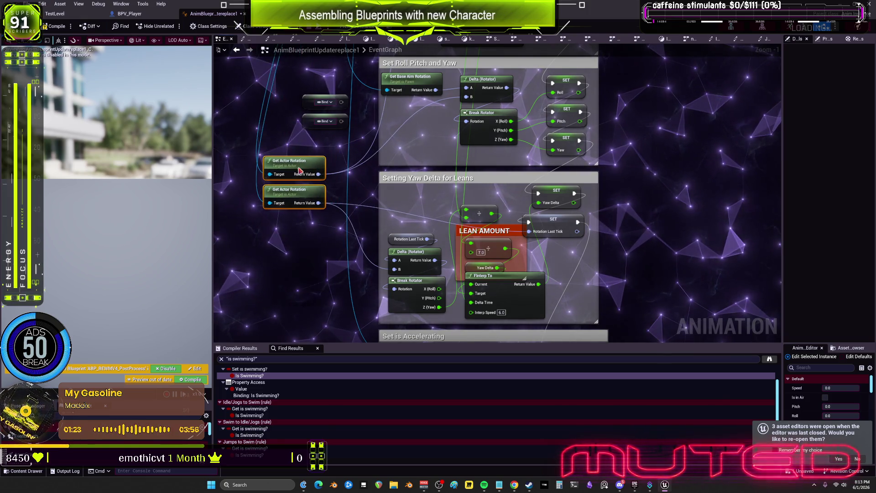
mouse_move(331, 255)
left_mouse_down()
mouse_move(342, 237)
mouse_move(345, 257)
left_mouse_up()
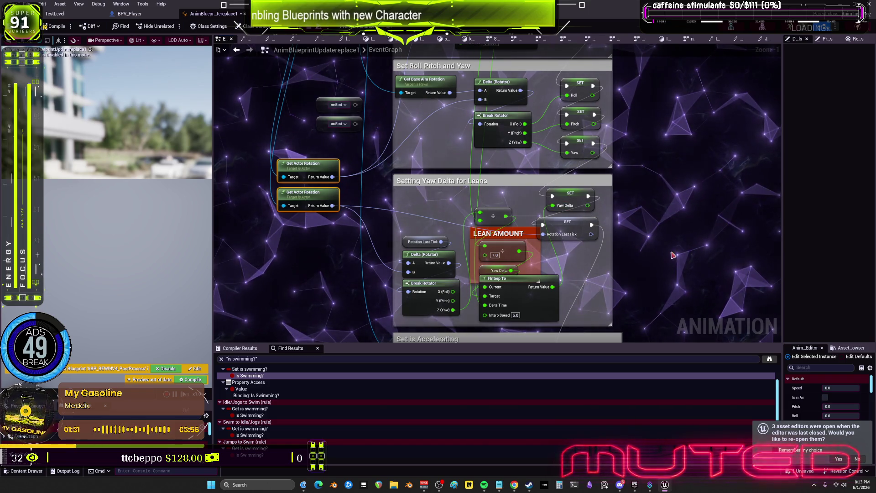
Paste another Property Access node lower in the EventGraph
scroll(673, 254, "down", 3)
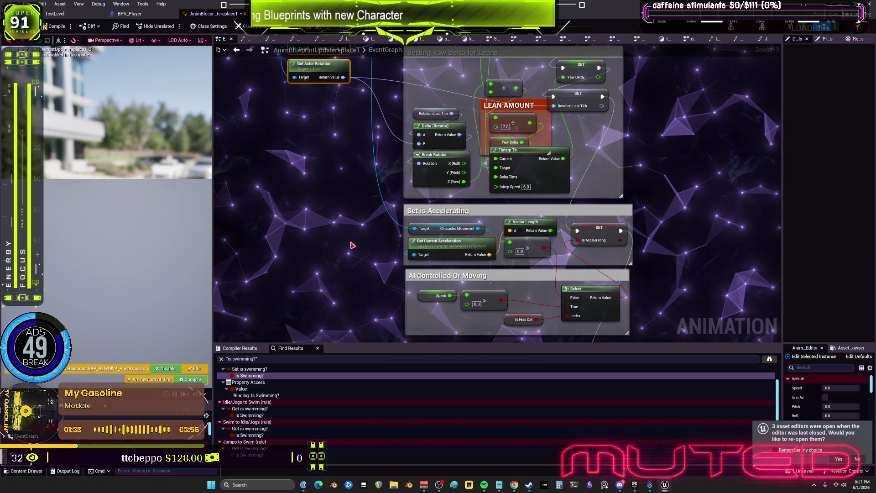
key("ctrl+v")
scroll(361, 248, "down", 4)
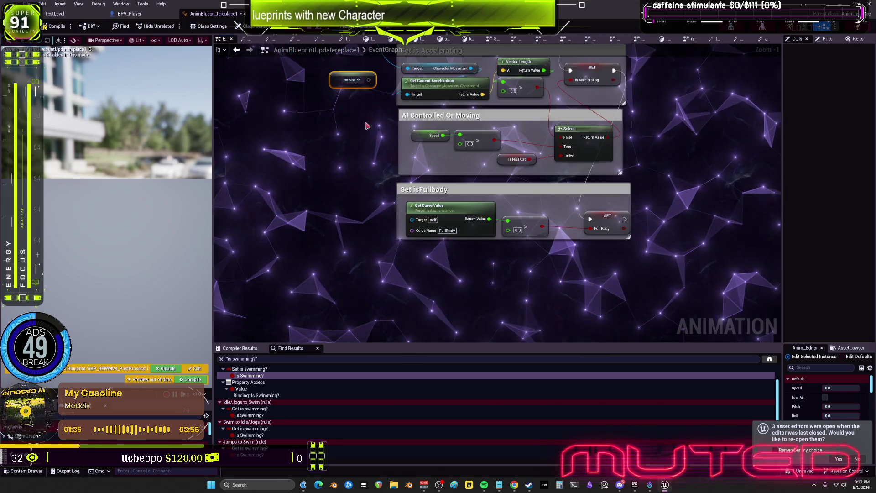
scroll(626, 190, "down", 4)
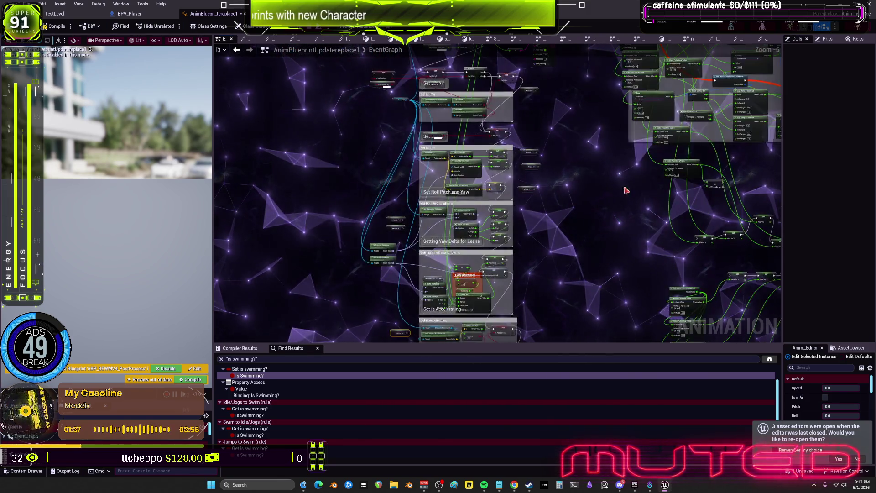
Save all unsaved assets with File > Save All
left_click_drag(626, 190, 626, 340)
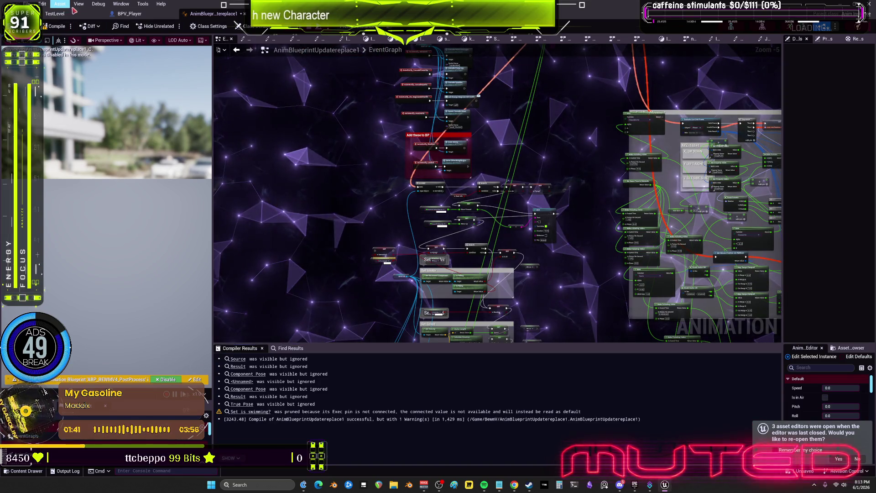
left_click(28, 3)
left_click(55, 53)
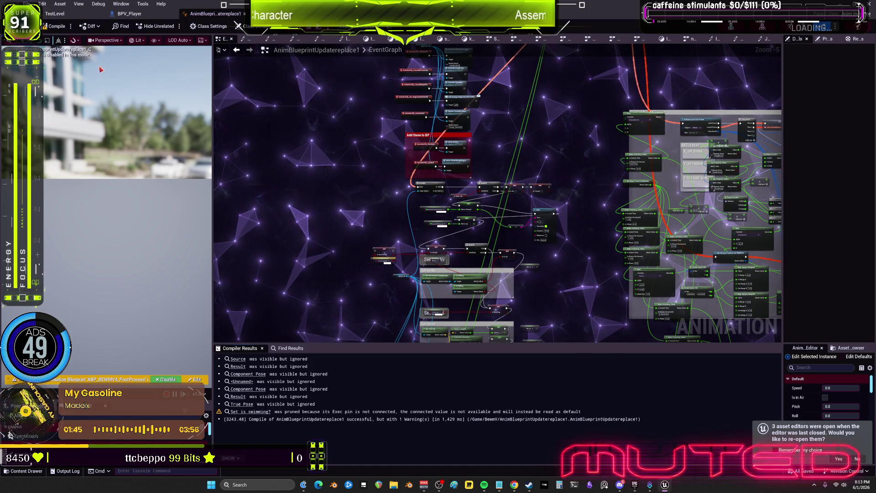
Switch to BPV_Player and zoom out of its INPUT graph
left_click(130, 14)
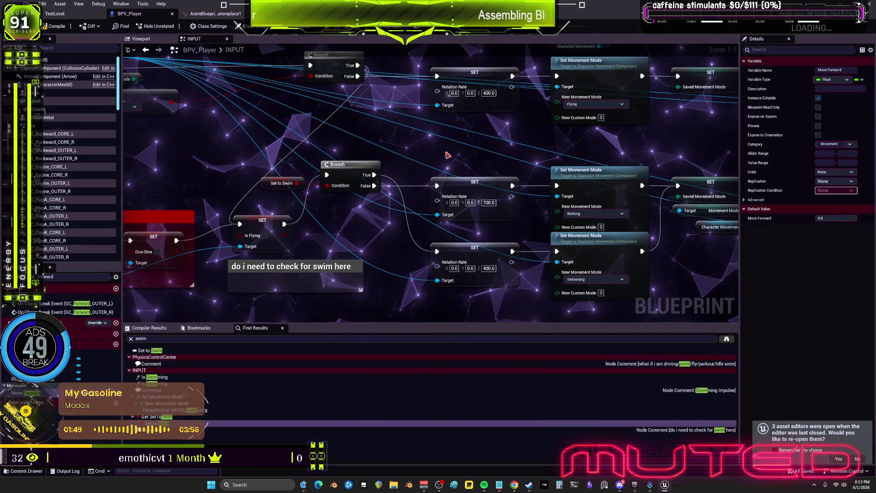
scroll(448, 156, "down", 3)
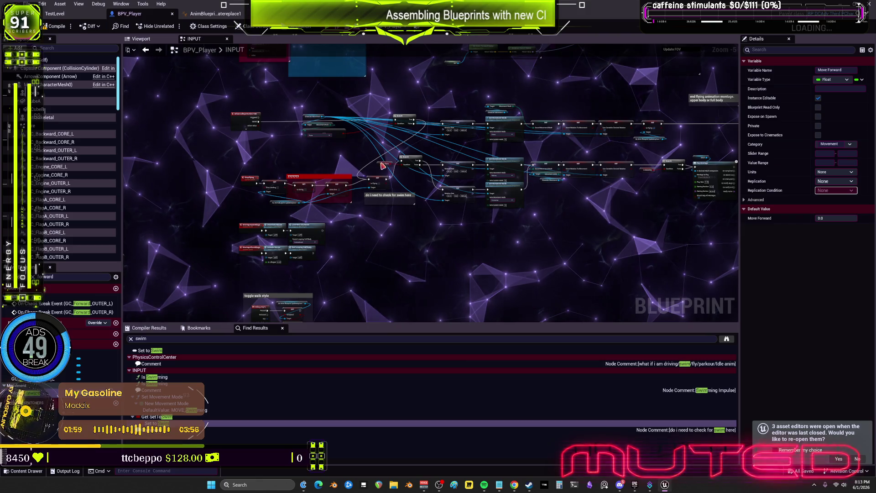
Return to the TestLevel level editor with BPV_Player's details
left_click(57, 14)
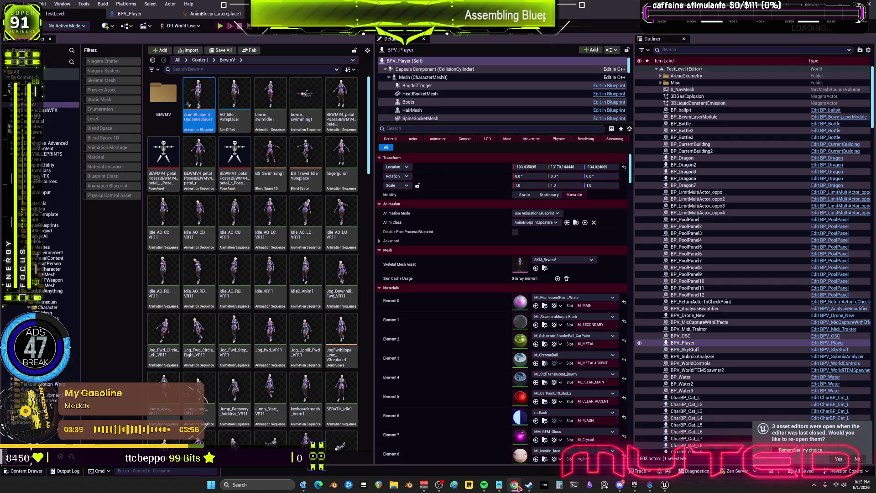
Glance at the Notepad to-do notes, then bring the Unreal editor back and browse the animation assets
left_click(500, 485)
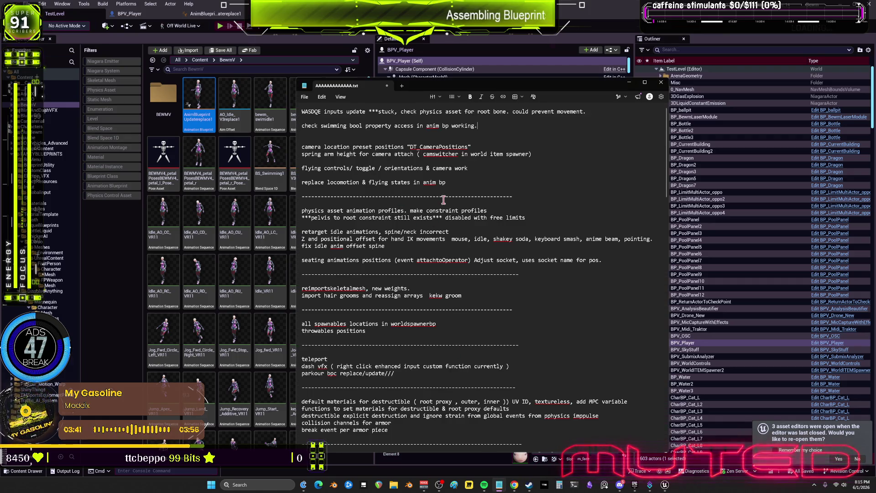
left_click(115, 245)
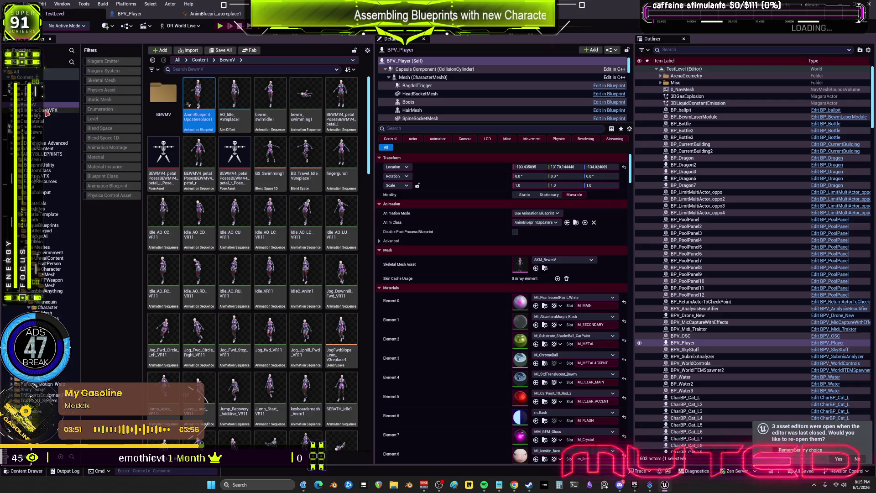
scroll(291, 242, "down", 3)
left_click(291, 242)
Browse the content grid and open the BEWMV subfolder
scroll(292, 242, "down", 10)
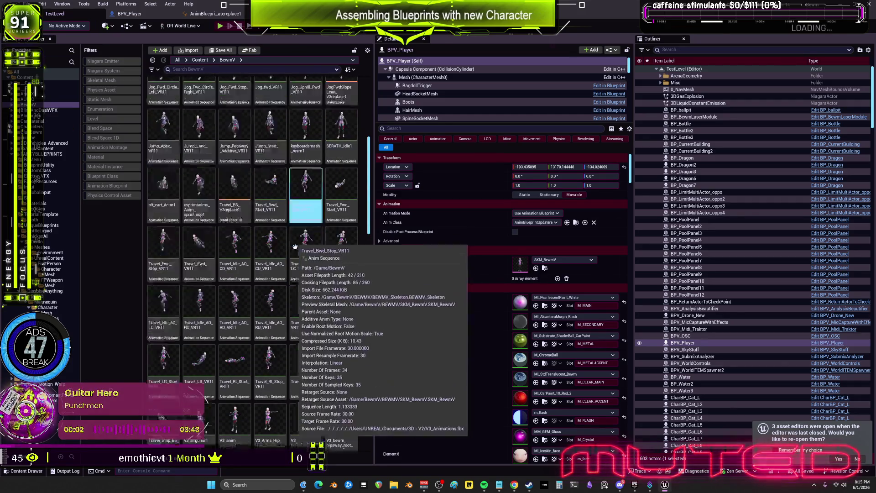
left_click(312, 232)
scroll(311, 235, "down", 15)
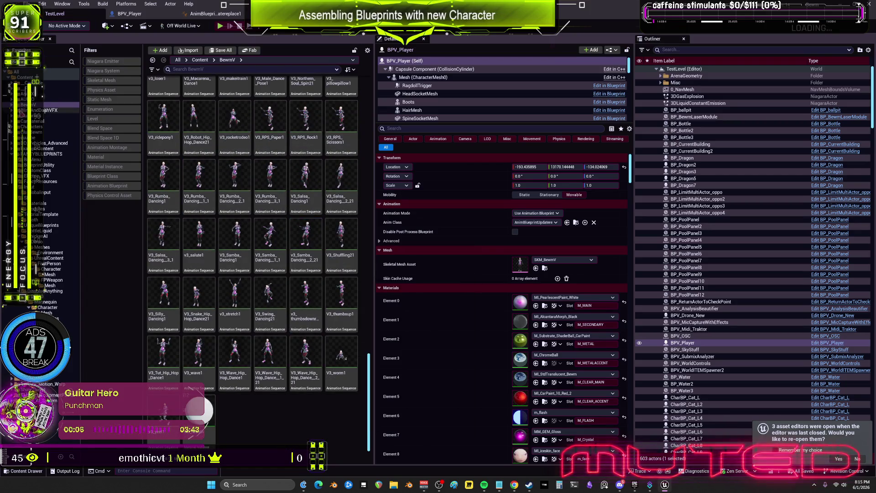
left_click(17, 104)
left_click(28, 111)
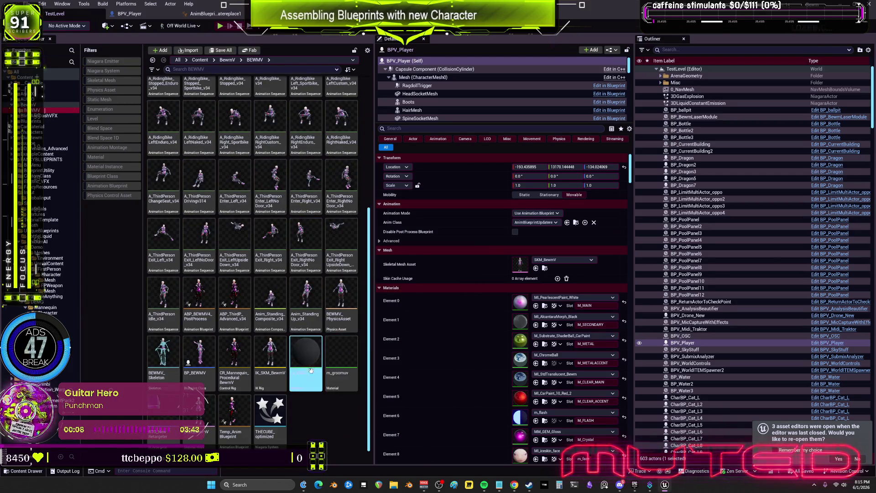
Duplicate BEWMV_PhysicsAsset as BEWMV_PhysicsAsset2 and open the copy in the Physics Asset editor
left_click(341, 304)
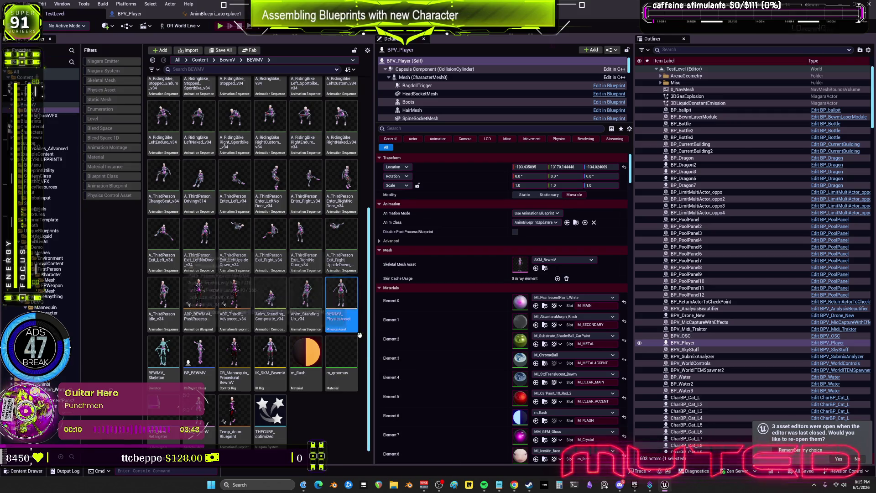
key("ctrl+d")
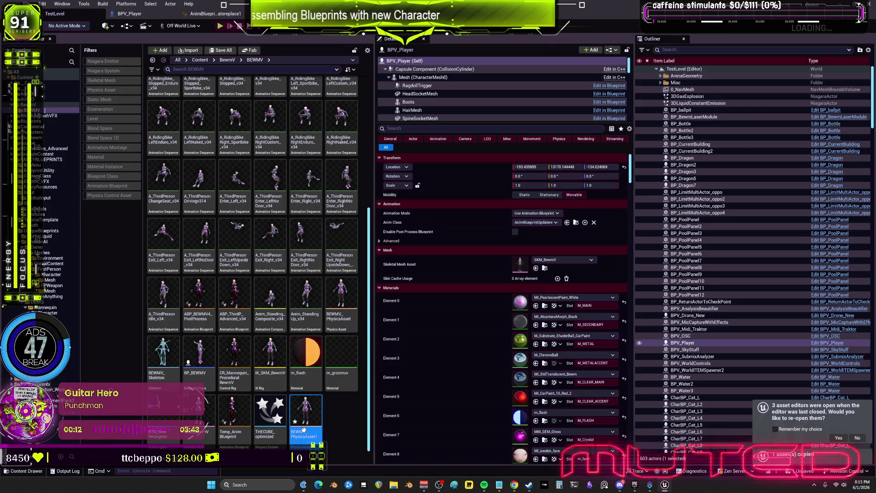
key("BackSpace")
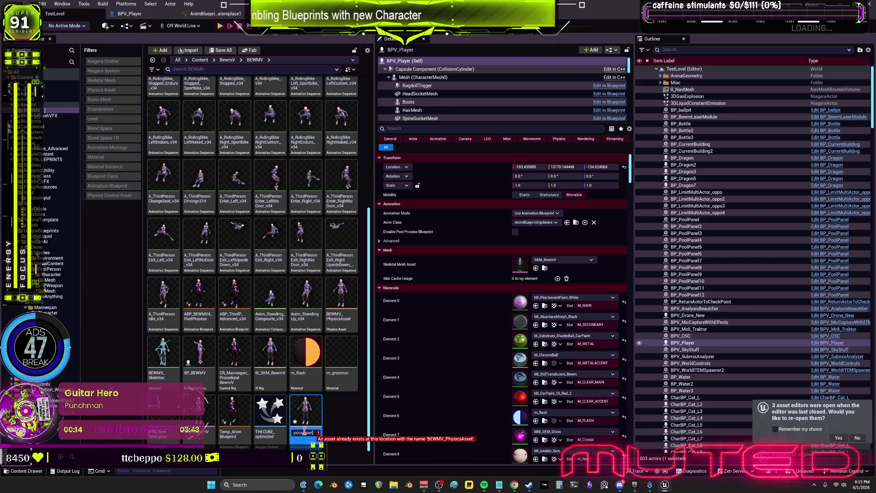
type("2")
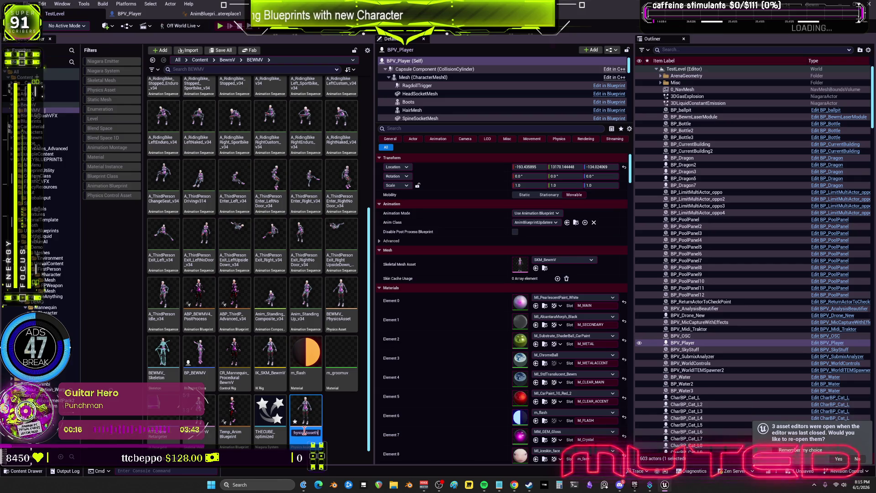
key("Return")
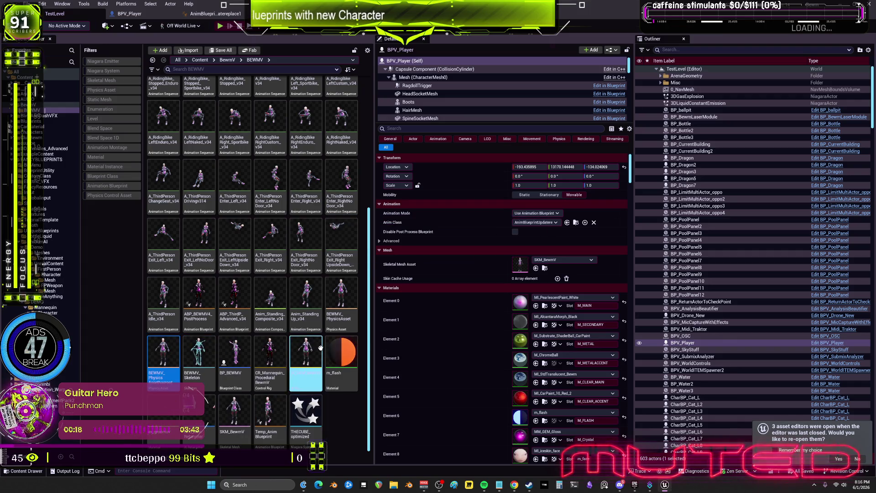
double_click(351, 286)
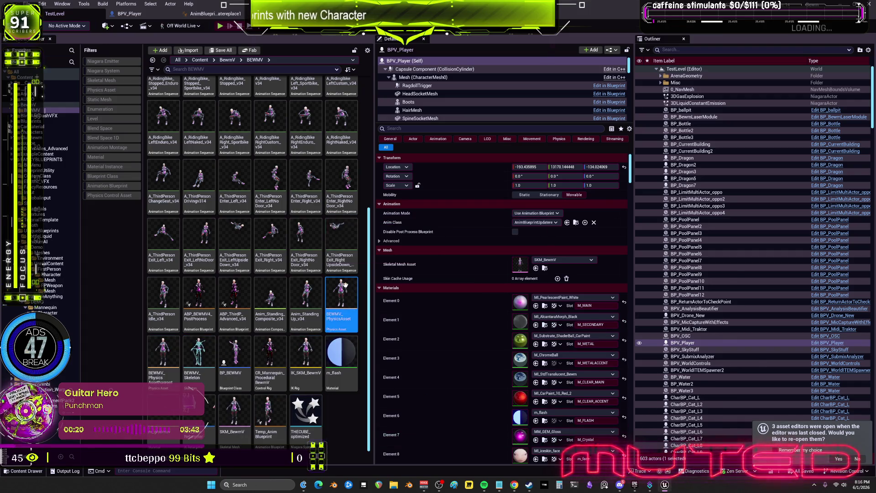
left_click(92, 103)
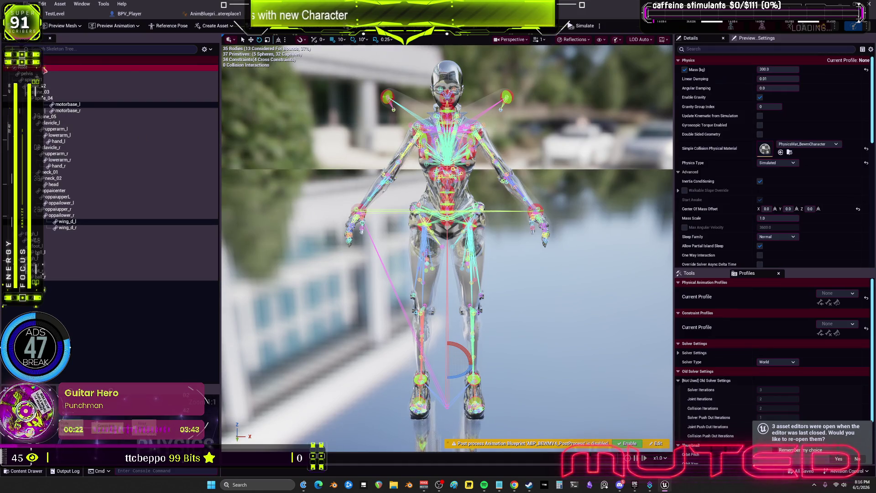
Turn on Show Constraints and Show Primitives in the Skeleton Tree options, then return to the level editor
left_click(205, 49)
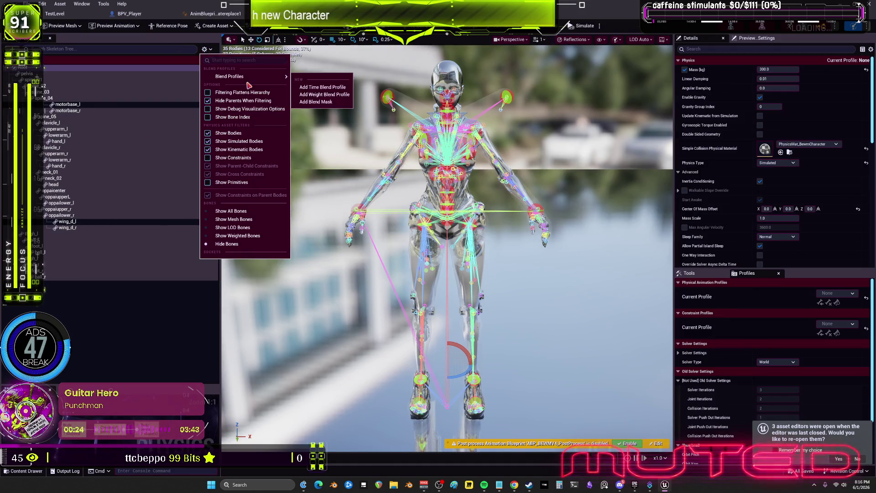
left_click(136, 318)
left_click(206, 49)
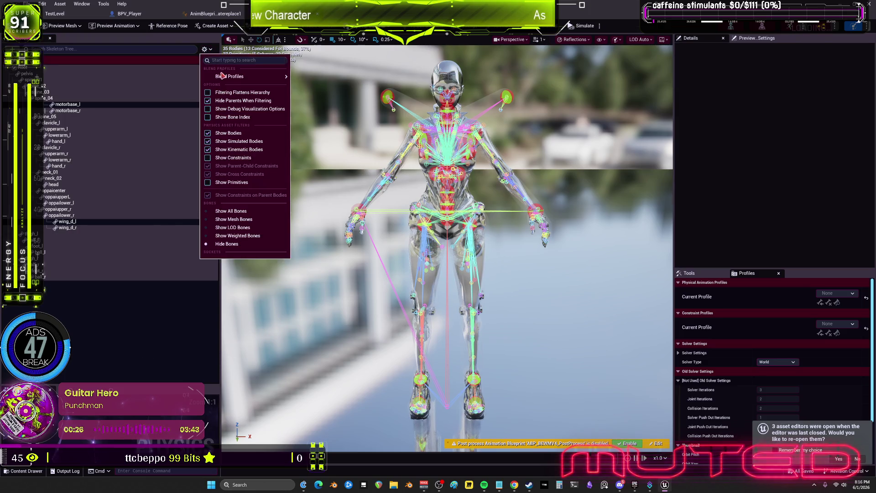
left_click(235, 159)
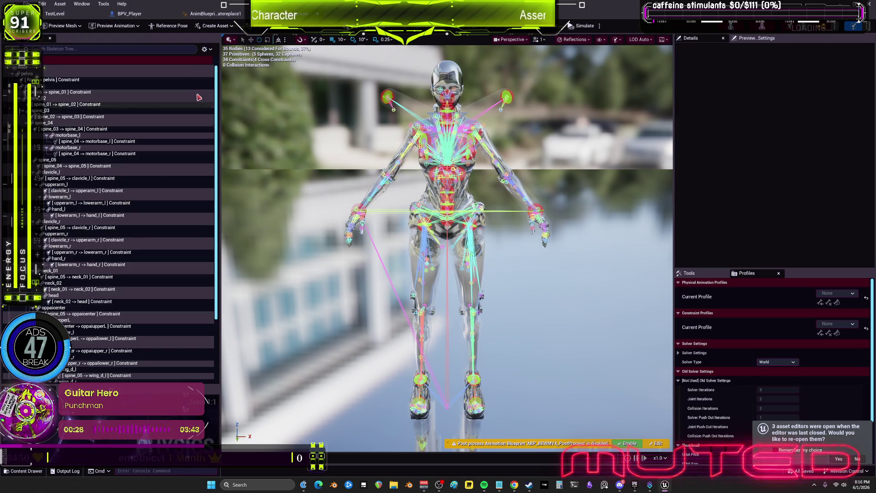
left_click(205, 50)
left_click(236, 183)
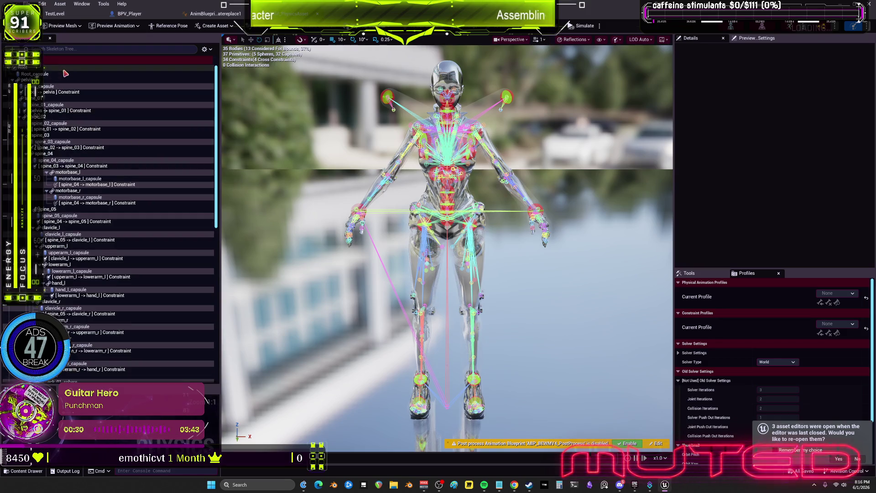
left_click(87, 17)
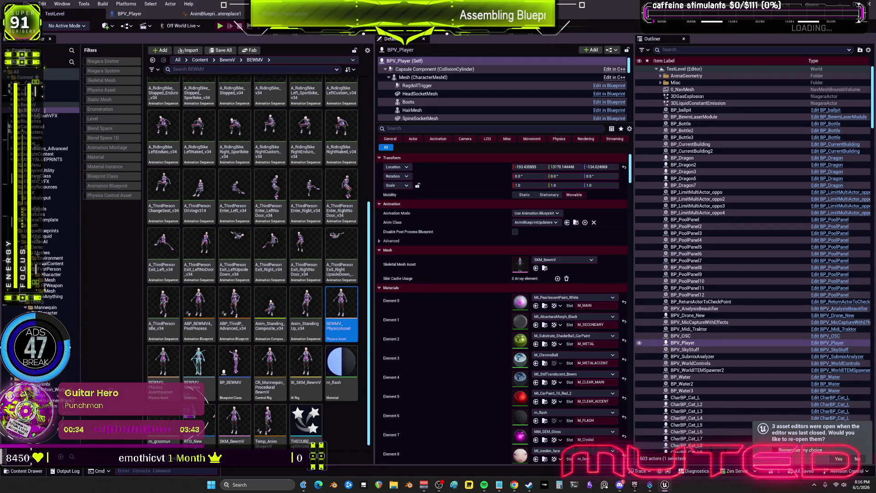
Open V3_BewmBase_Physics from the V3 MESH folder and select its root body
key("alt+Left")
left_click(234, 96)
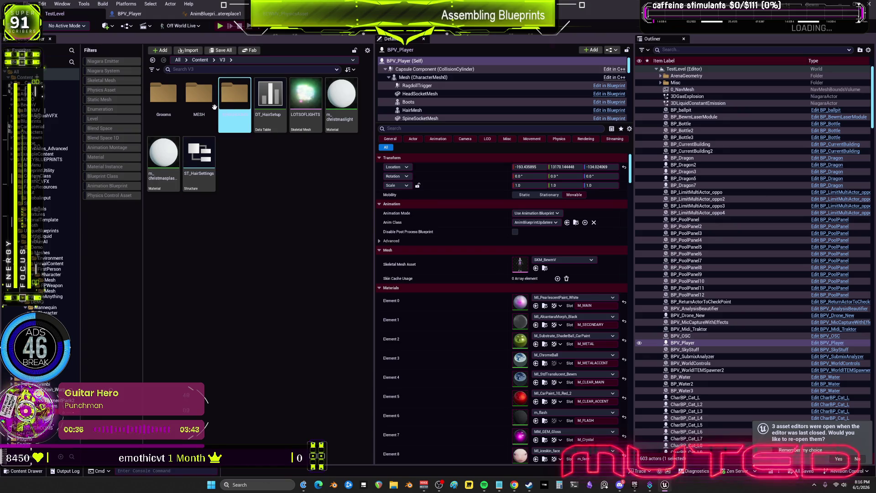
double_click(199, 96)
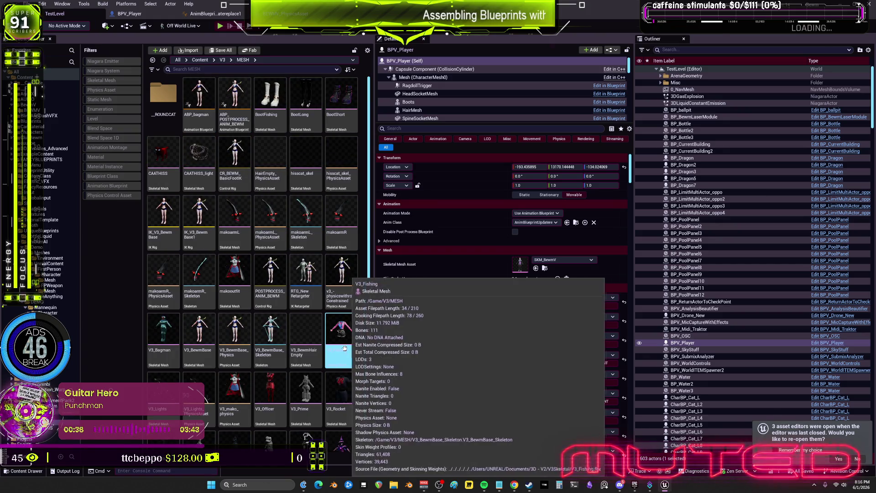
scroll(350, 397, "down", 1)
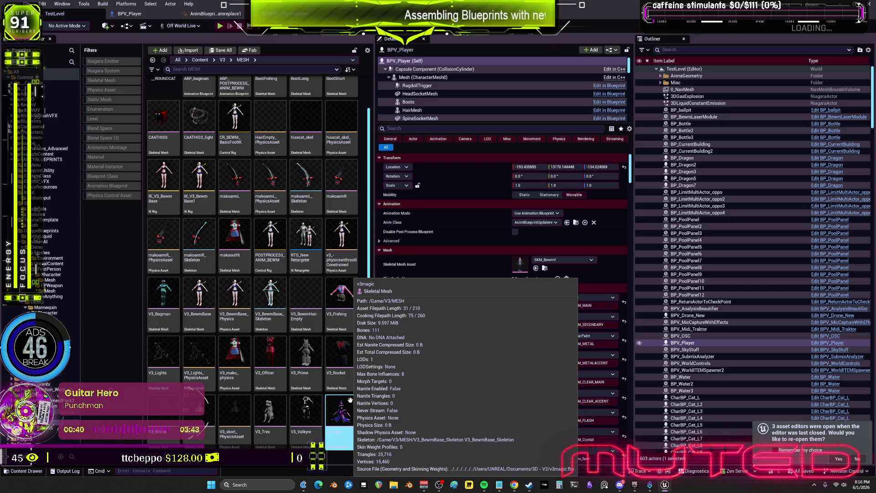
double_click(240, 298)
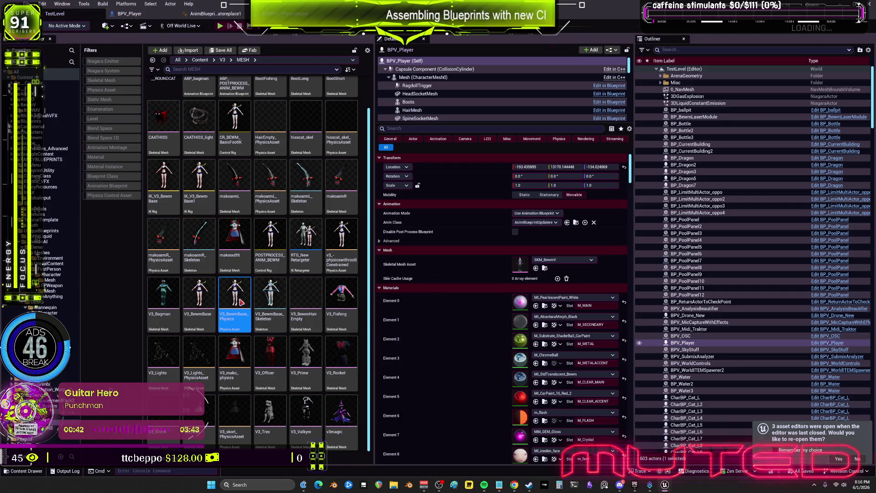
left_click(472, 143)
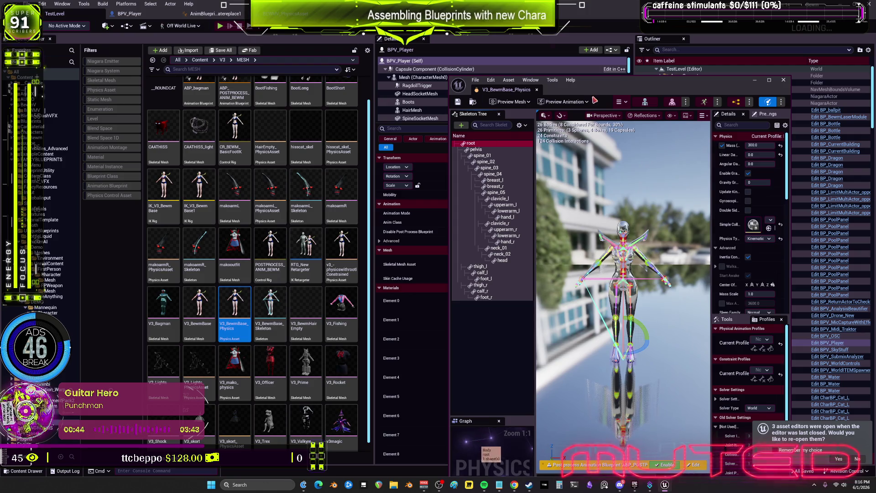
Widen the physics editor window and add a new constraint profile and physical animation profile
left_click_drag(639, 81, 340, 41)
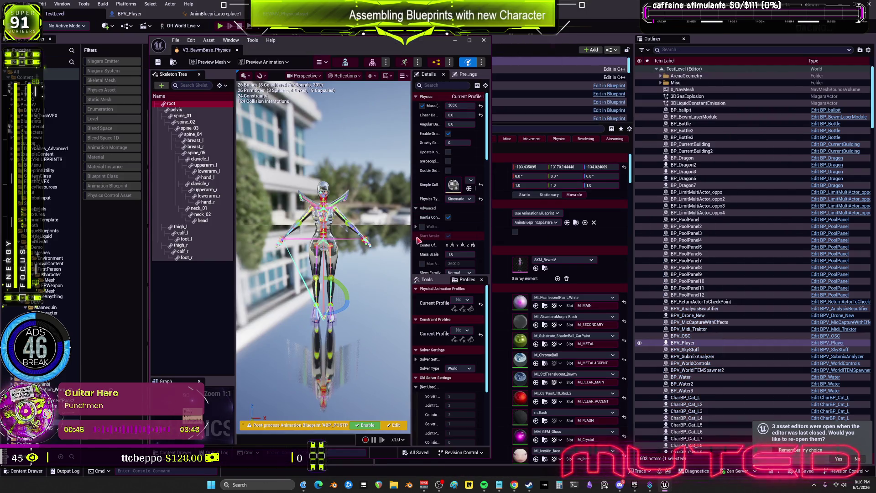
left_click_drag(414, 241, 351, 240)
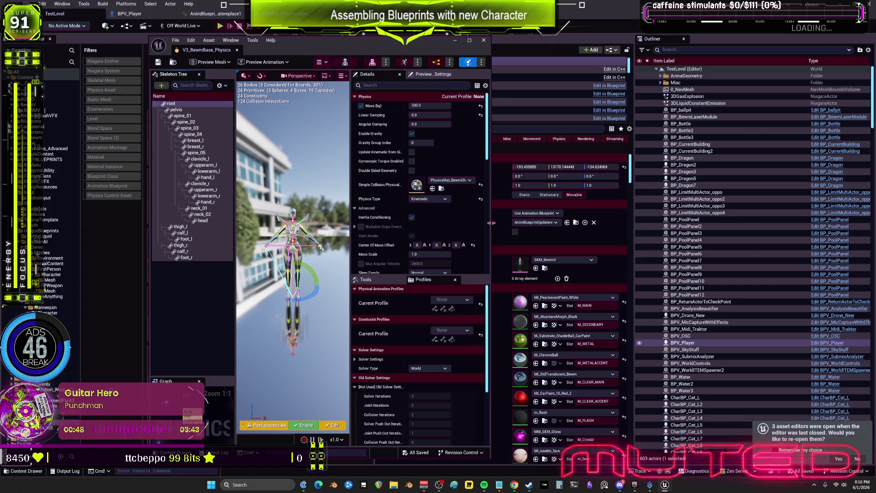
left_click_drag(491, 223, 583, 222)
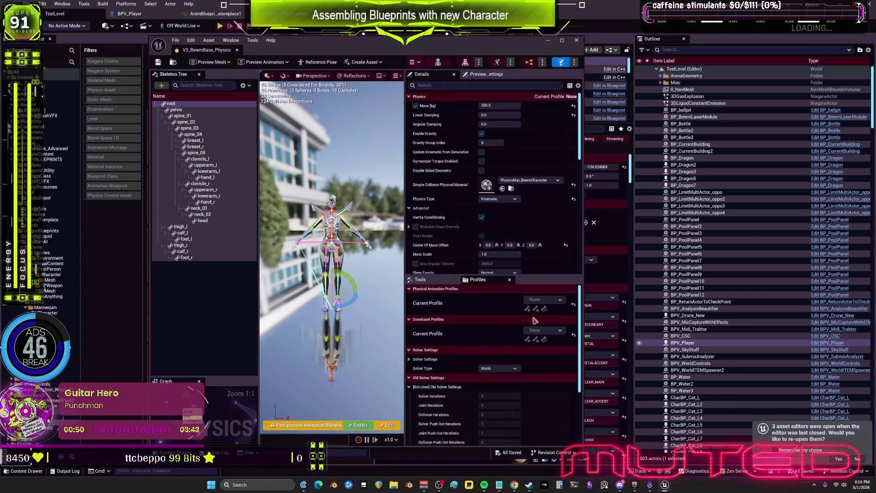
left_click(555, 333)
left_click(560, 415)
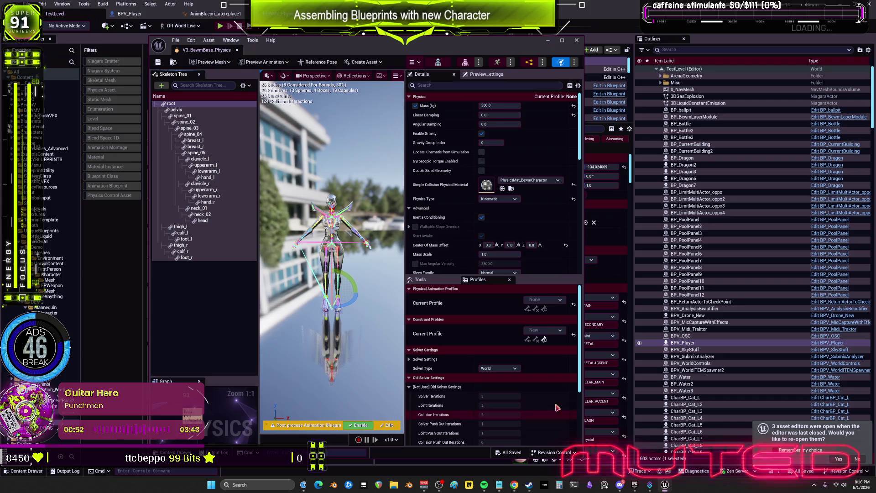
left_click(536, 301)
left_click(558, 376)
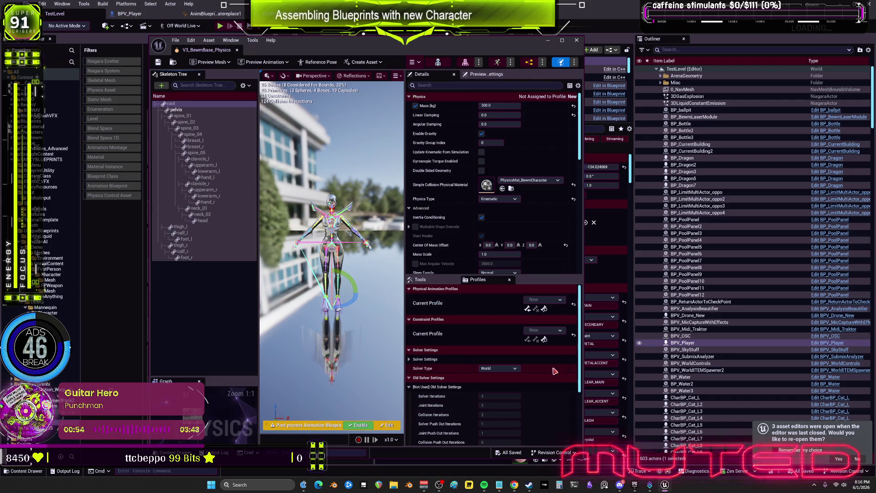
Show constraints in the skeleton tree and inspect the pelvis -> spine_01 constraint and pelvis body
left_click(185, 116)
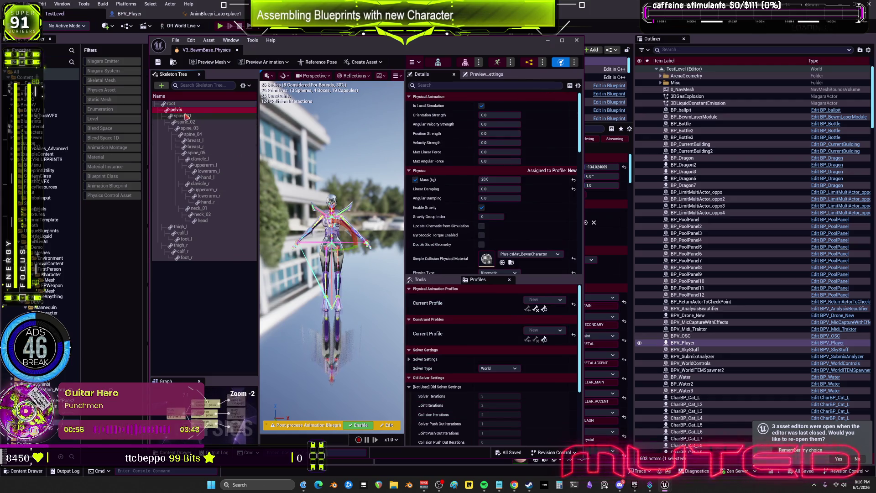
left_click(186, 104)
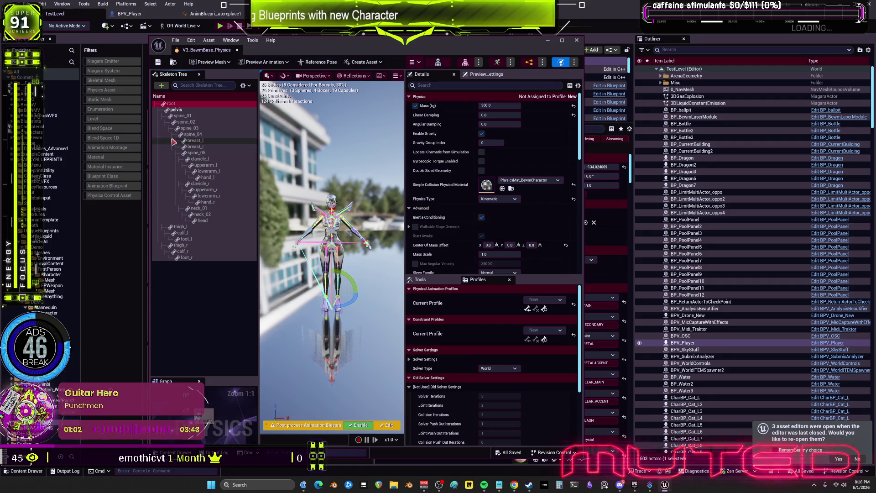
left_click(244, 86)
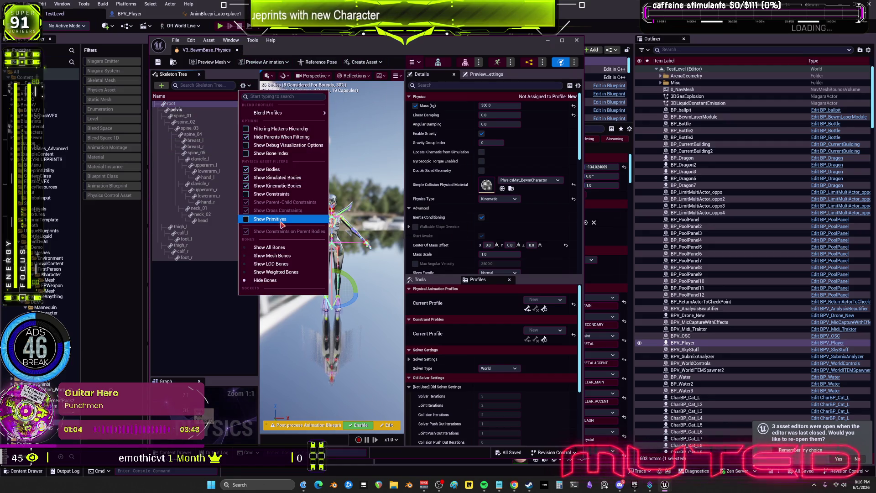
left_click(283, 195)
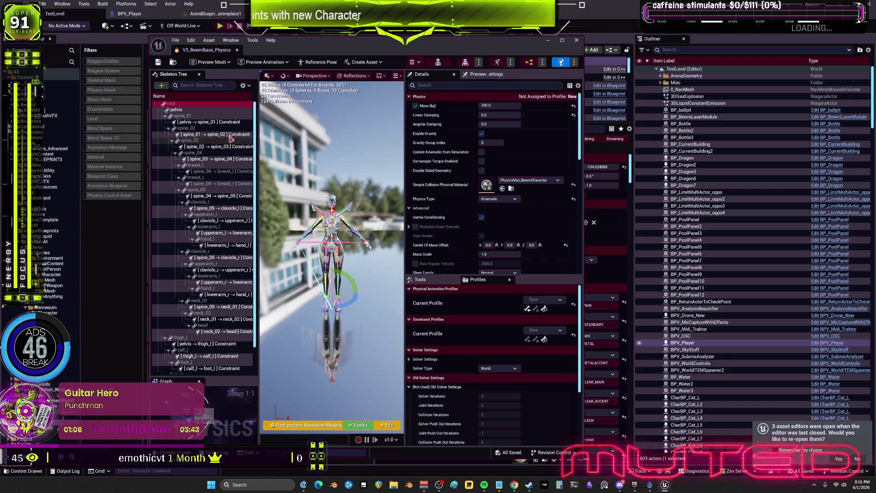
left_click(222, 123)
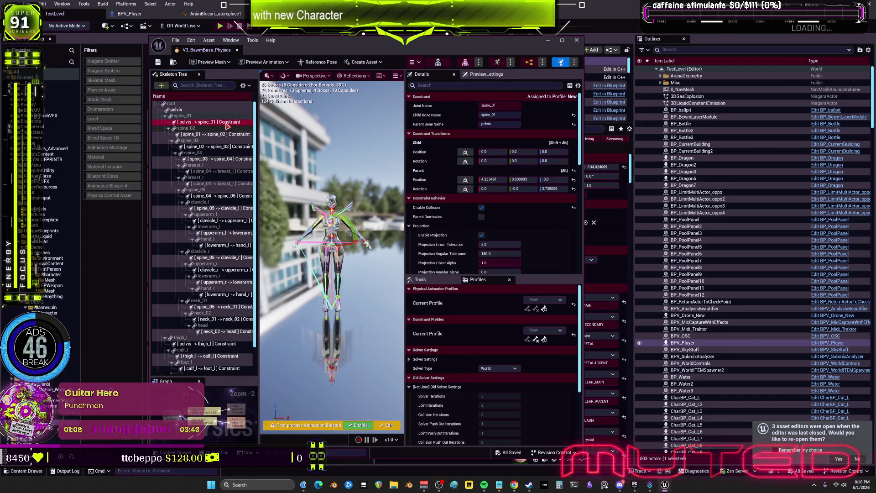
left_click(201, 111)
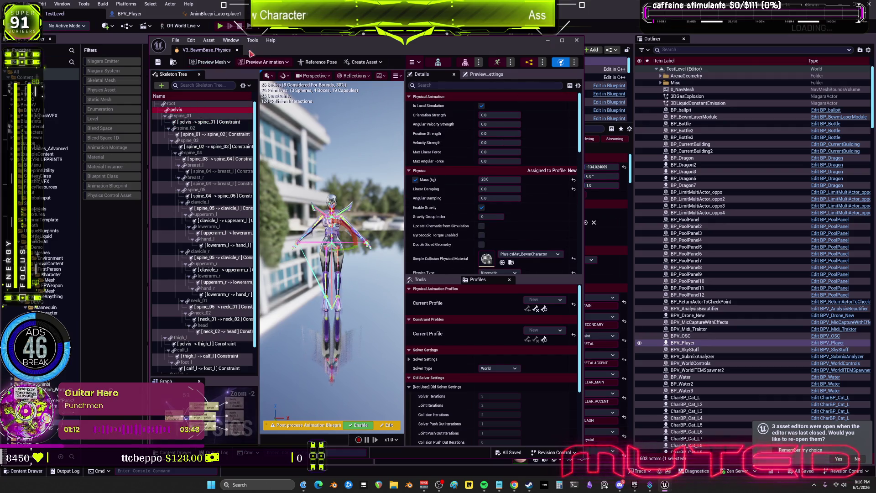
left_click(233, 20)
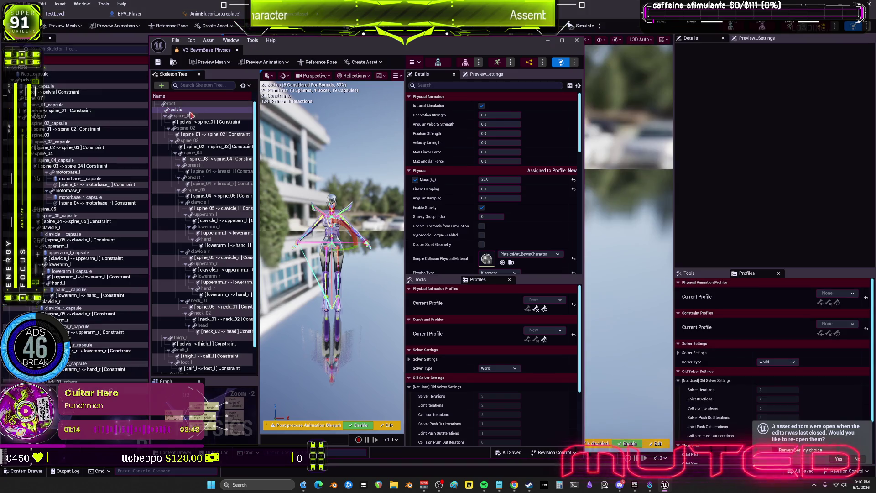
Delete the pelvis-to-Root constraint, then start a play-test from the TestLevel editor
left_click(64, 92)
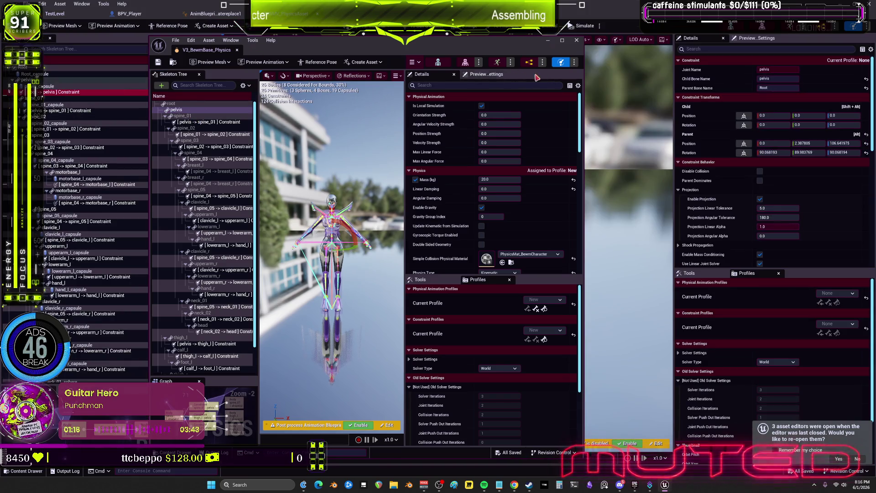
left_click(68, 92)
right_click(77, 94)
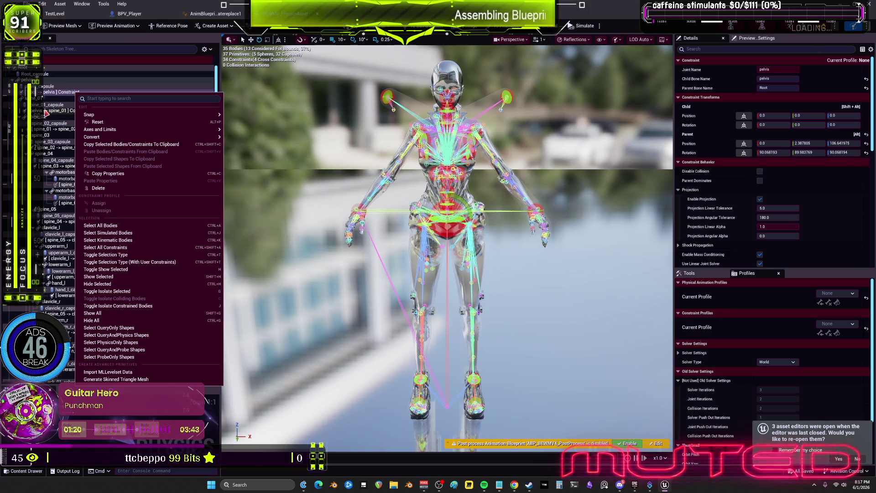
left_click(59, 106)
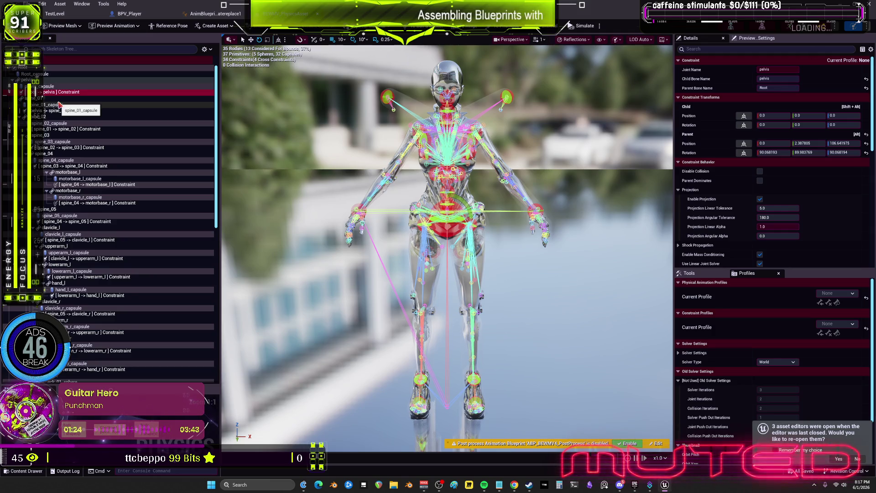
key("Delete")
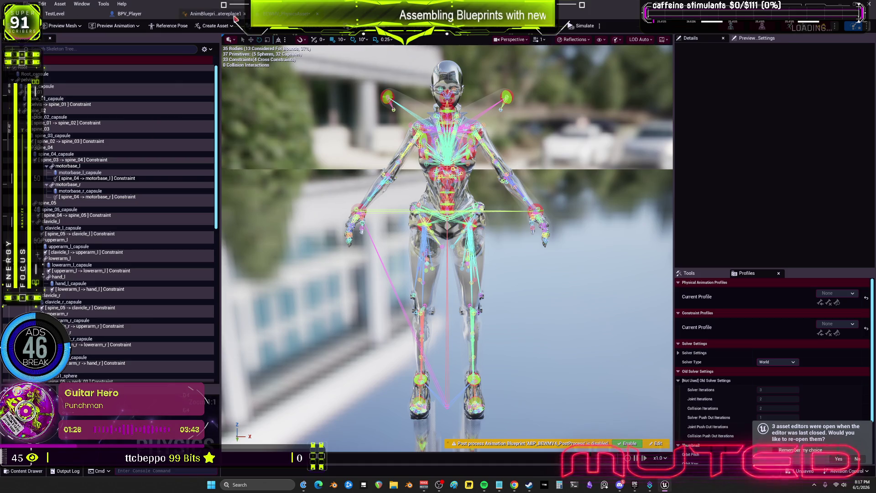
left_click(54, 14)
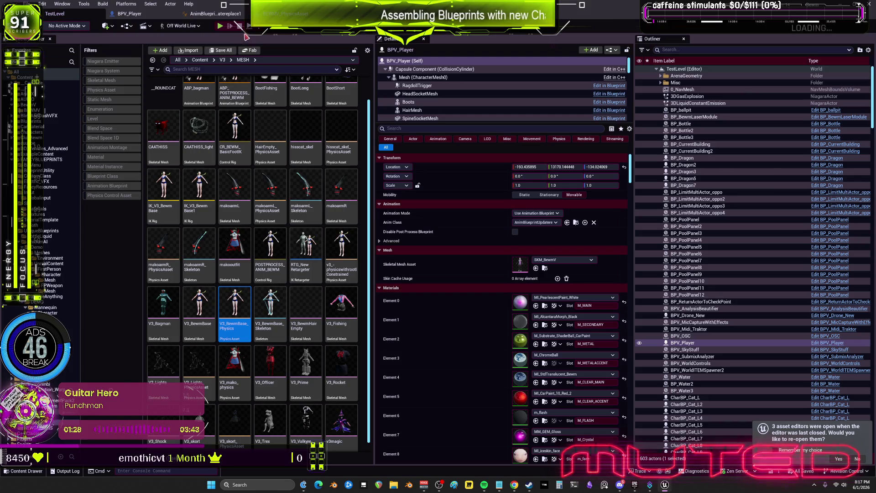
left_click(221, 26)
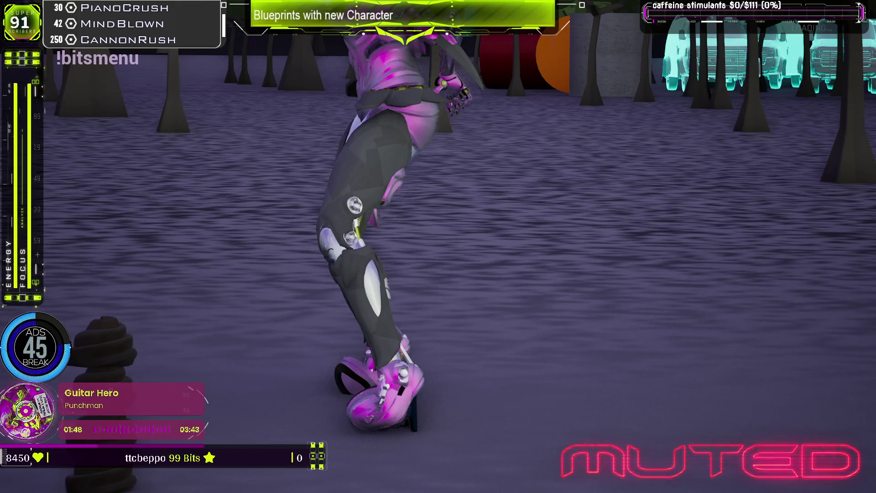
Stop the play-test and compare mass and damping of the Root_capsule and pelvis capsule bodies
key("Escape")
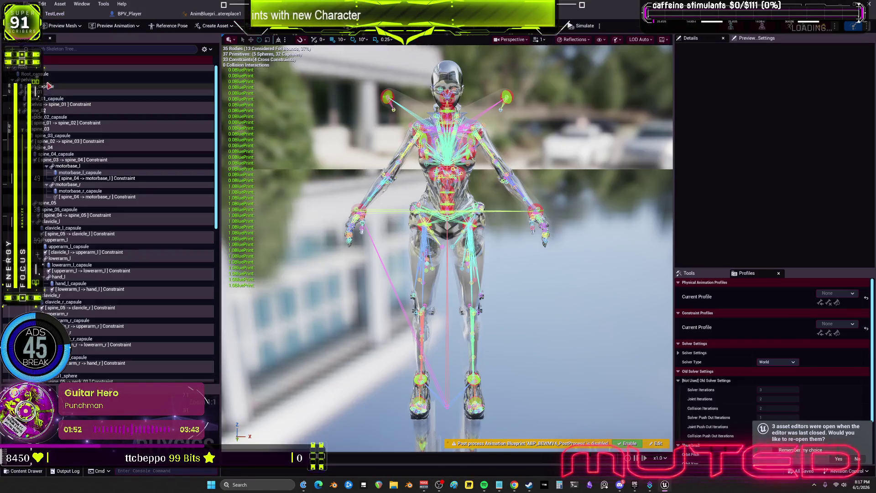
left_click(46, 74)
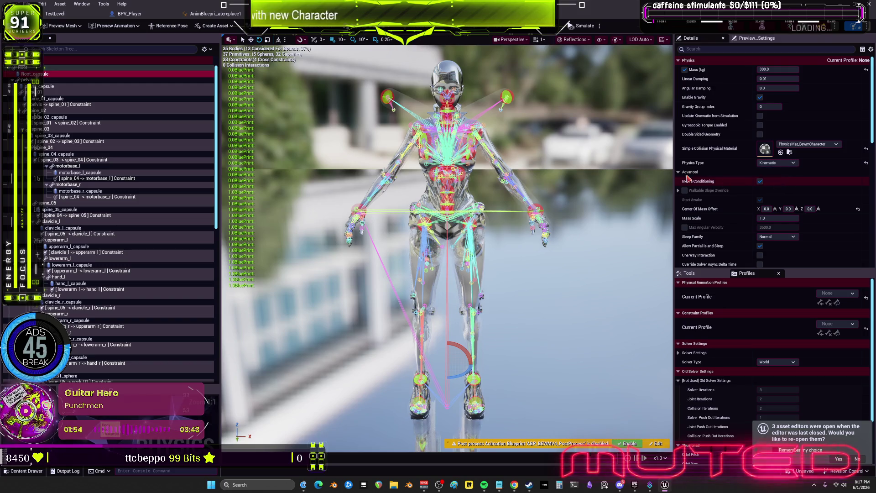
left_click(58, 87)
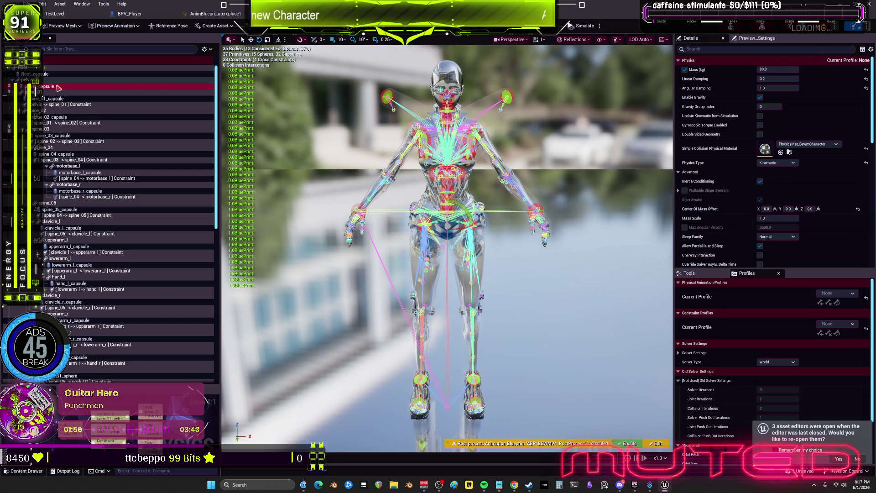
left_click(66, 76)
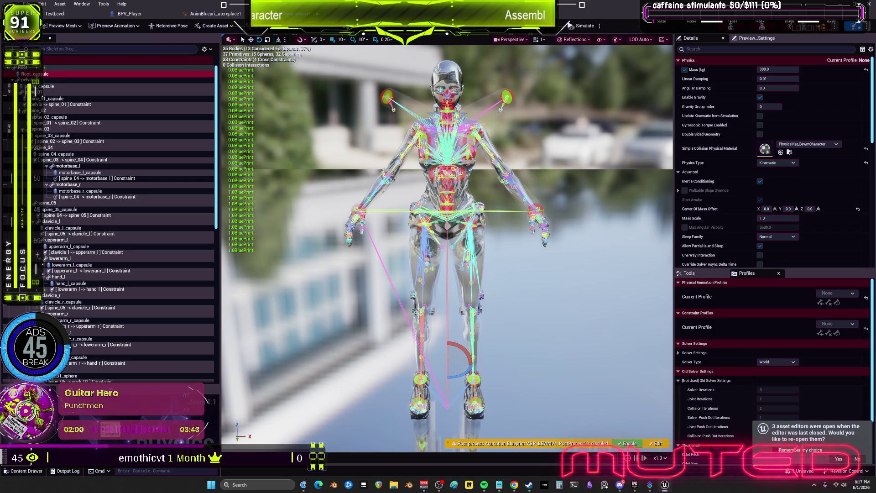
left_click(71, 14)
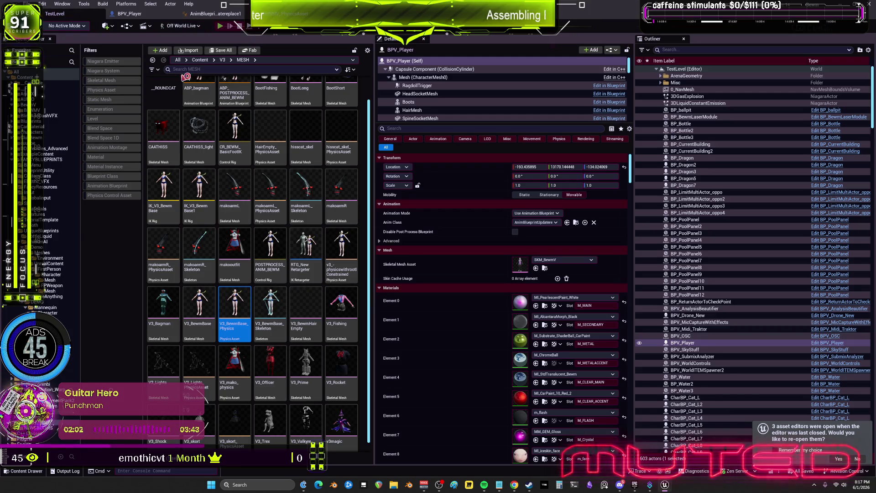
Play-test the level again with Alt+P, then open the AnimBlueprintUpdatereplace1 event graph
key("alt+p")
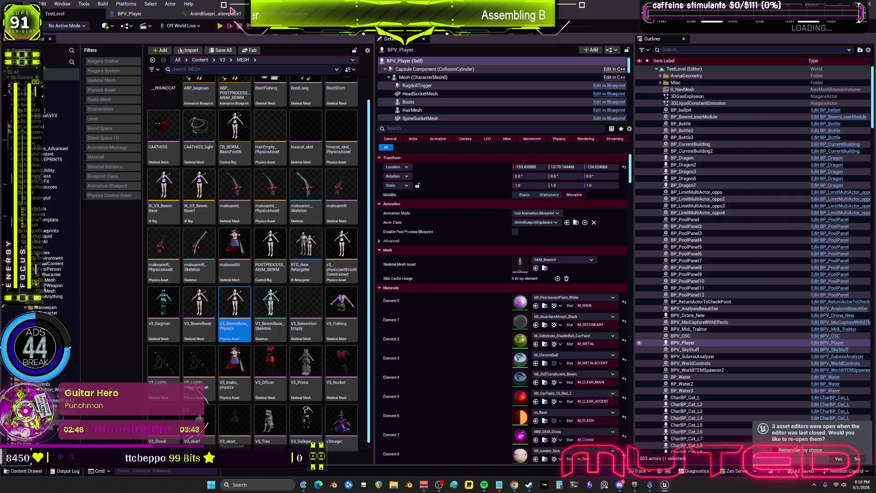
left_click(230, 13)
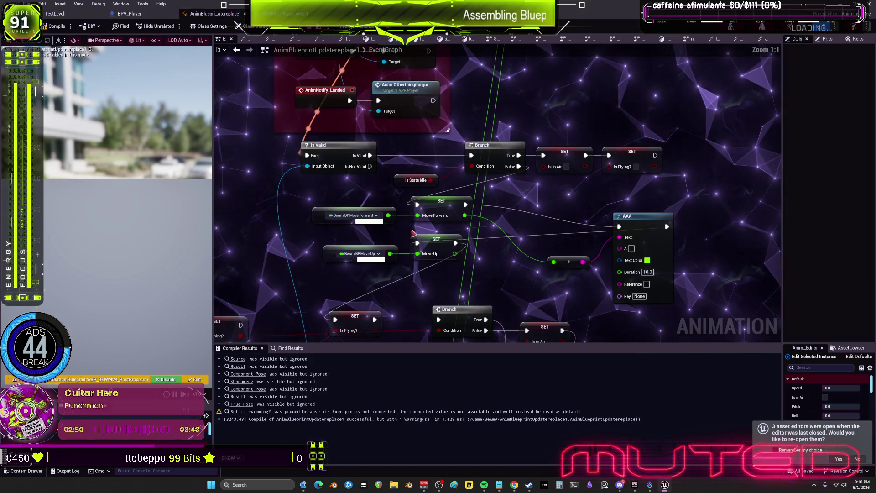
Shift the SET Is Swimming? node and its getter up and right, left of the Branch
left_click(342, 208)
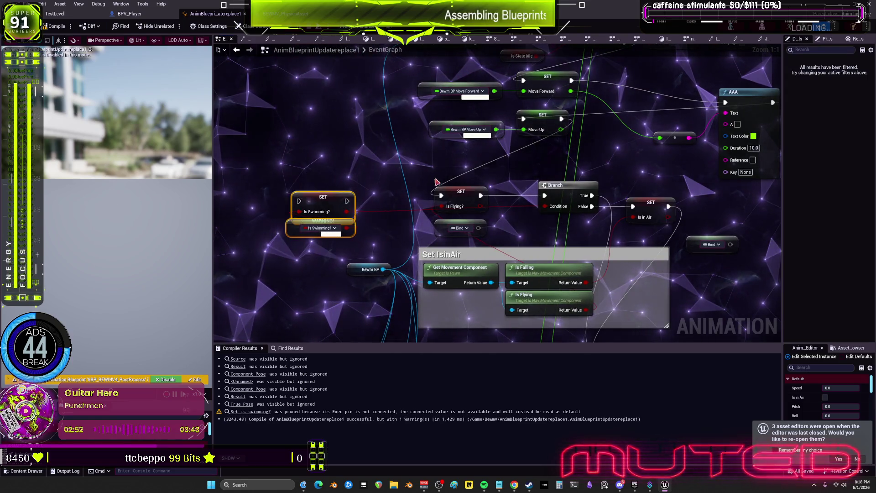
left_click_drag(347, 189, 352, 185)
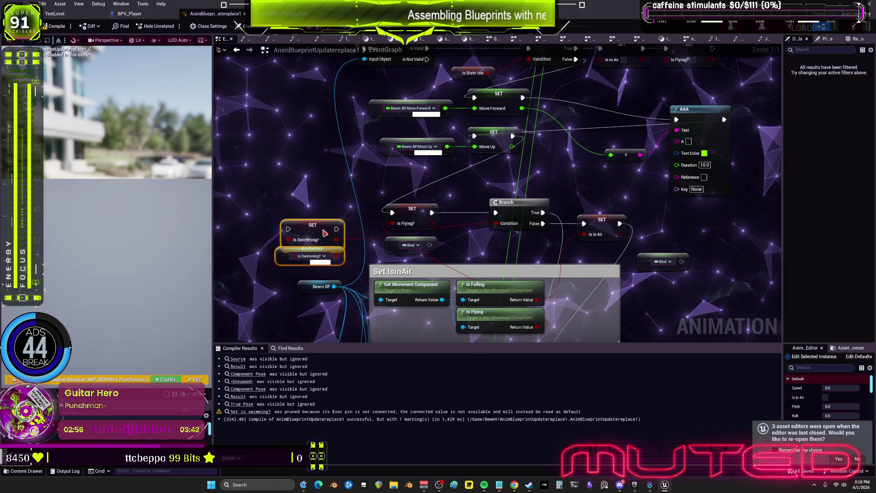
left_click_drag(325, 233, 325, 228)
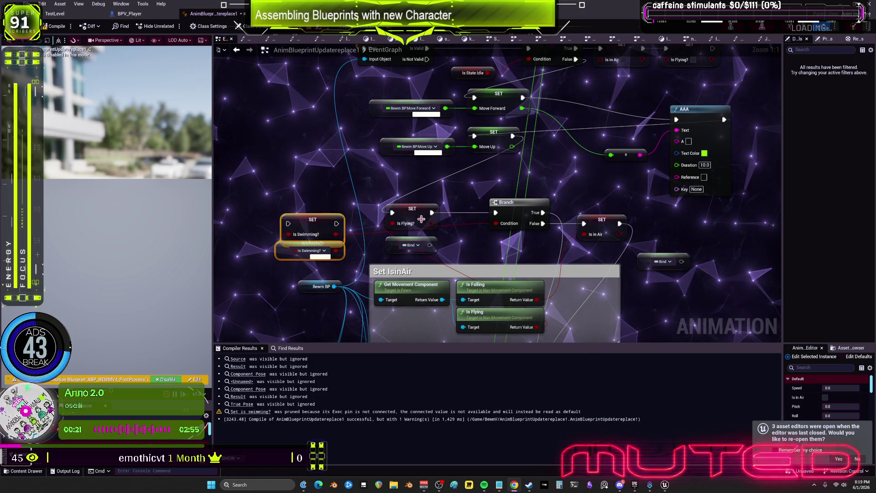
Move SET Is Flying? up-left and connect the Branch's exec input from SET Is Swimming?
left_click_drag(417, 215, 330, 183)
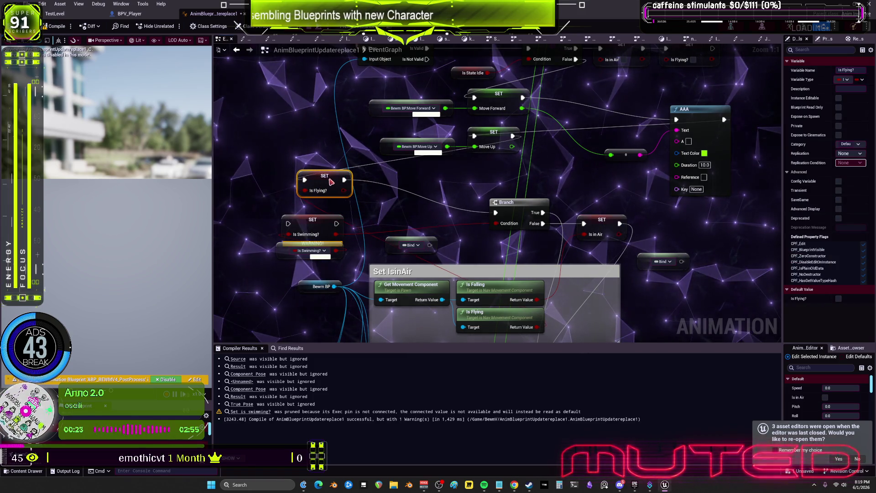
left_click(356, 218)
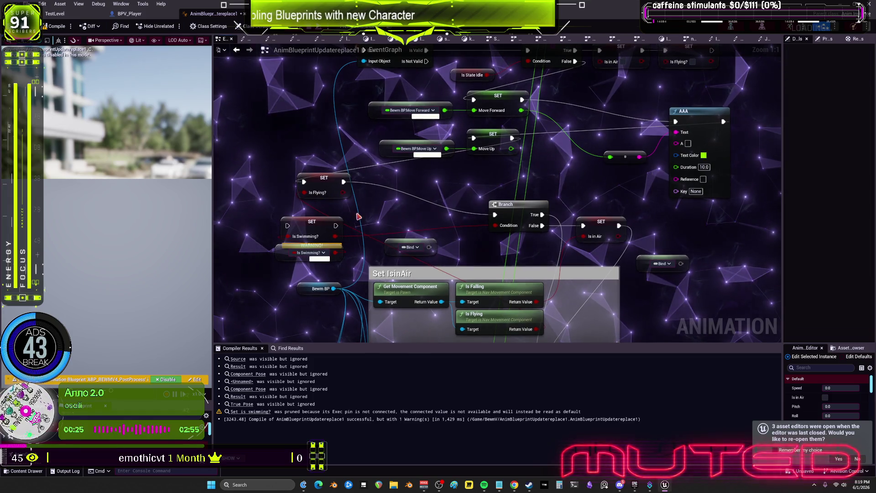
mouse_move(343, 182)
left_mouse_down("ctrl")
mouse_move(336, 225)
mouse_move(274, 264)
left_mouse_up("ctrl")
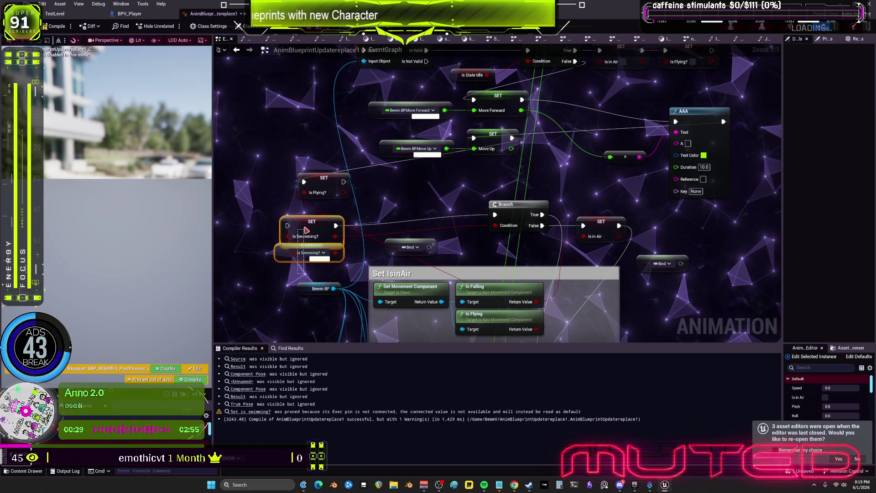
left_click_drag(310, 230, 414, 197)
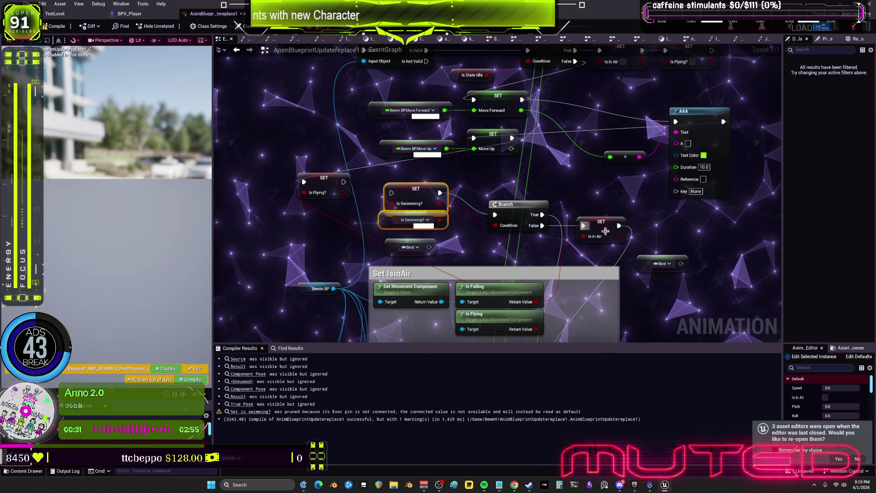
left_click_drag(624, 209, 579, 198)
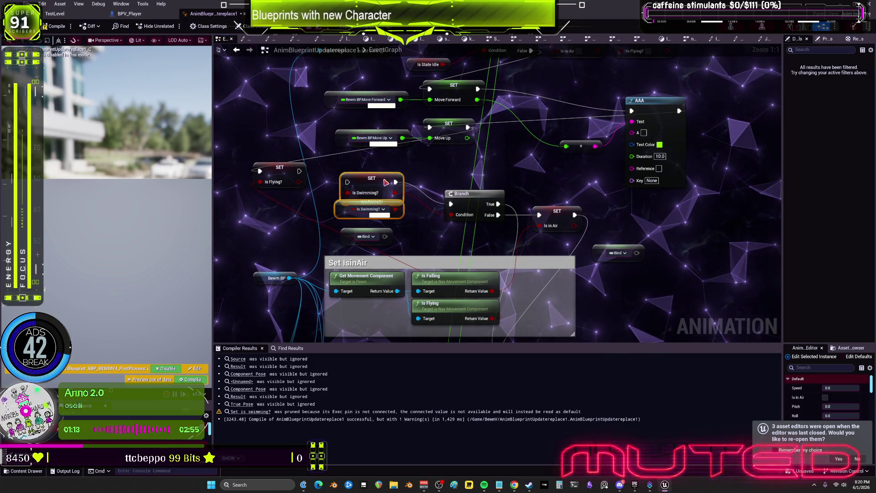
Tidy the Is Swimming? getter clear of the warning and pan to the AnimNotify_Landed nodes
left_click_drag(342, 213, 346, 220)
left_click(347, 210)
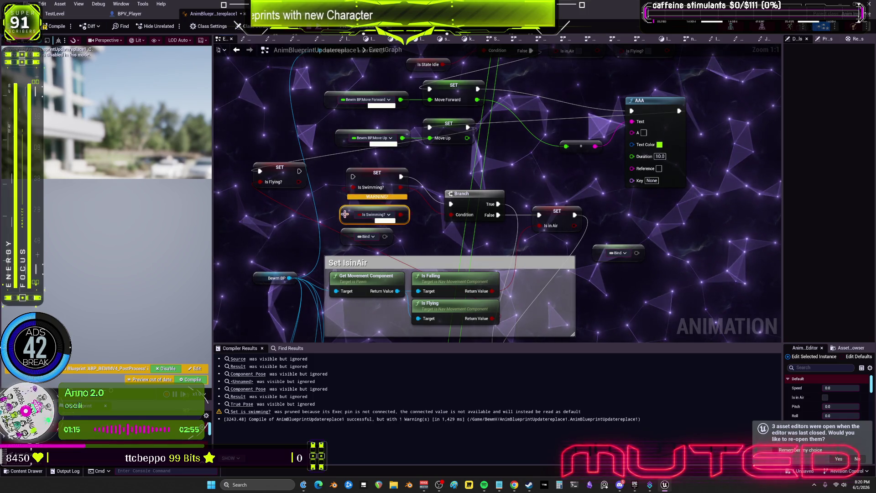
left_click(442, 236)
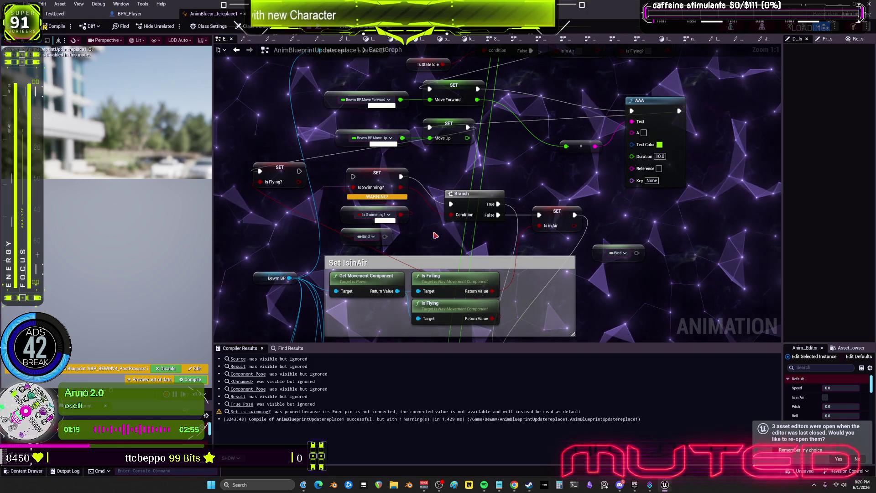
mouse_move(611, 291)
left_mouse_down()
mouse_move(650, 167)
mouse_move(633, 285)
left_mouse_up()
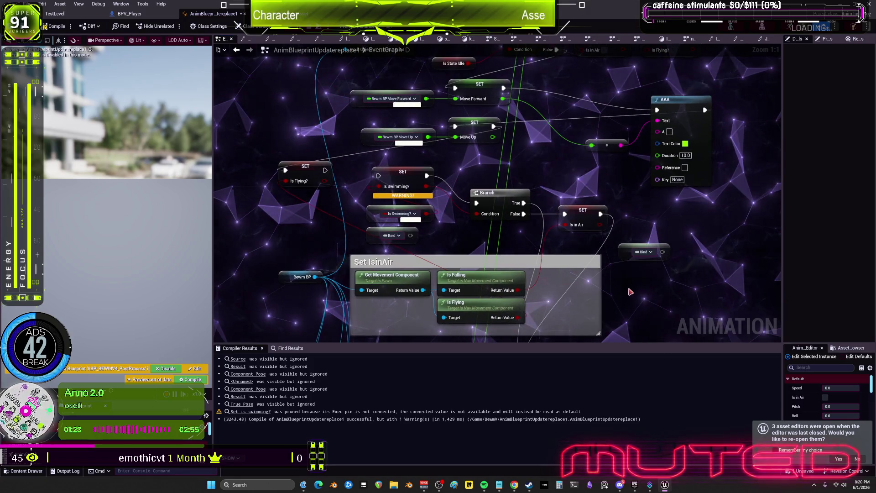
left_click_drag(553, 158, 521, 265)
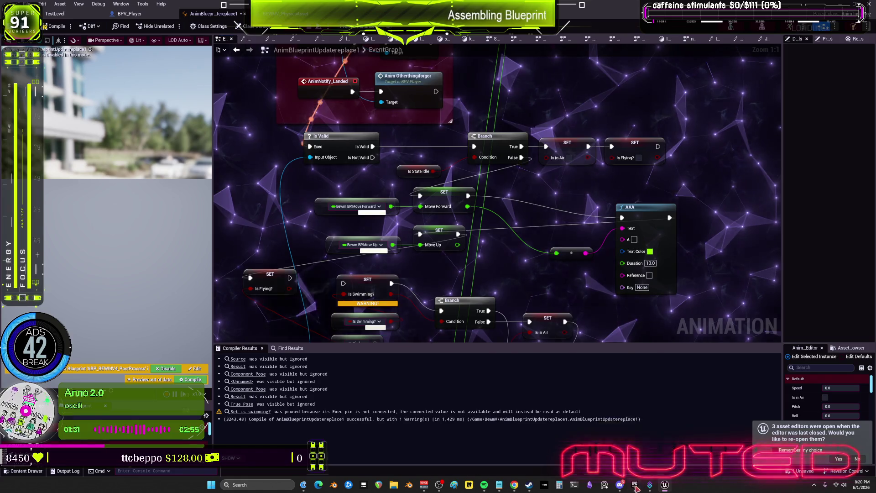
Launch the Bewm project with Unreal Engine 5.7 from the Epic Games Launcher library
left_click(666, 486)
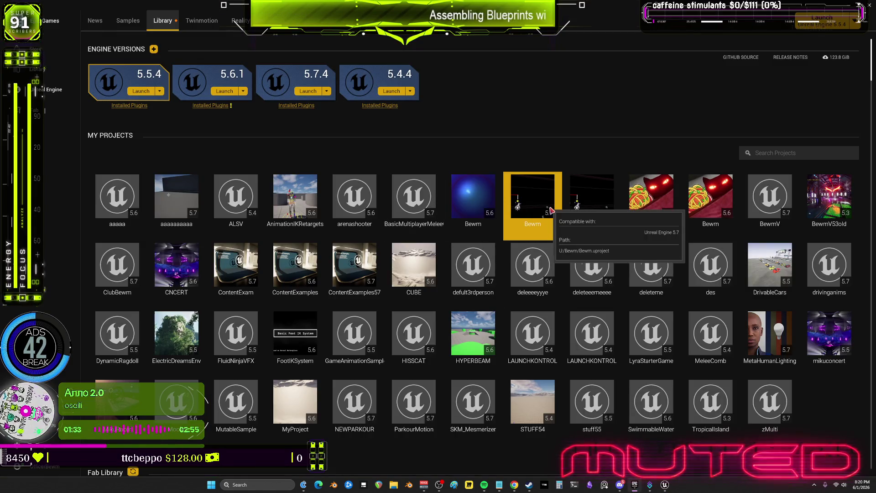
mouse_move(585, 197)
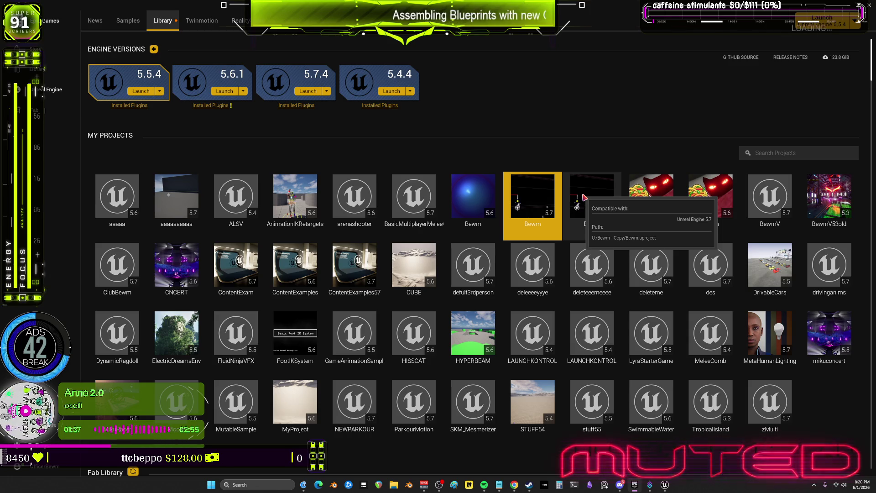
double_click(585, 197)
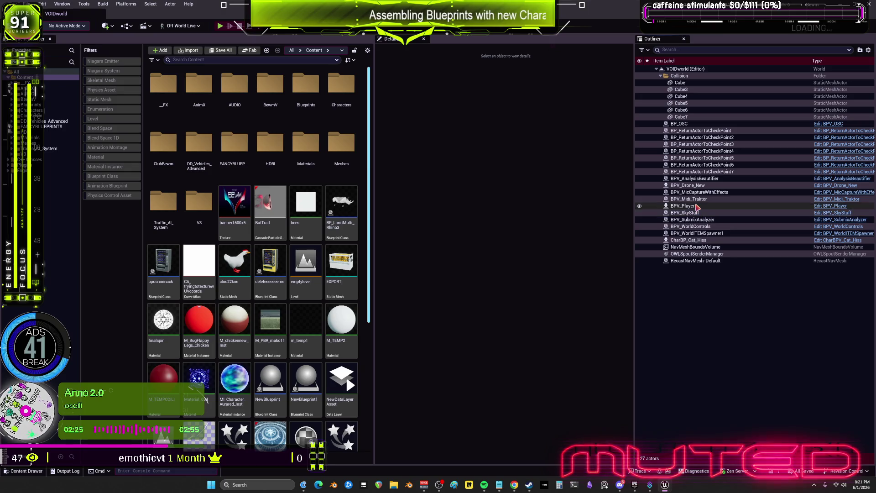
Open BPV_Player's assigned animation blueprint and maximize its editor window
left_click(696, 206)
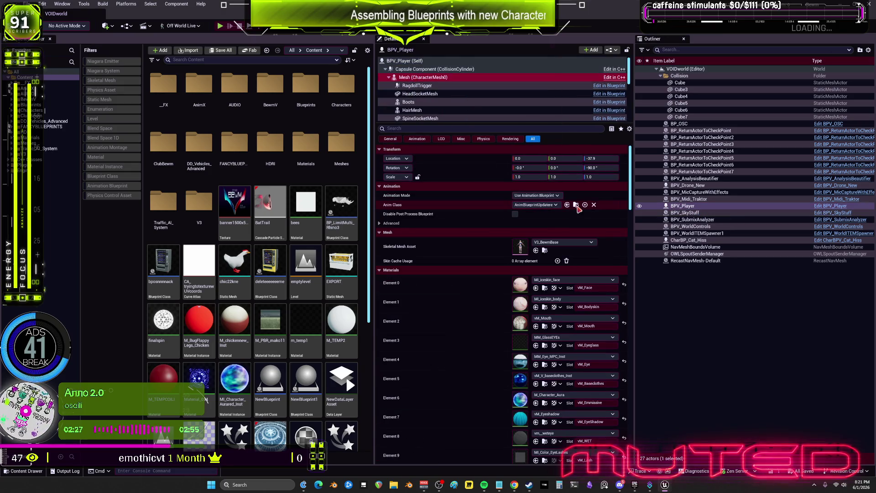
left_click(576, 205)
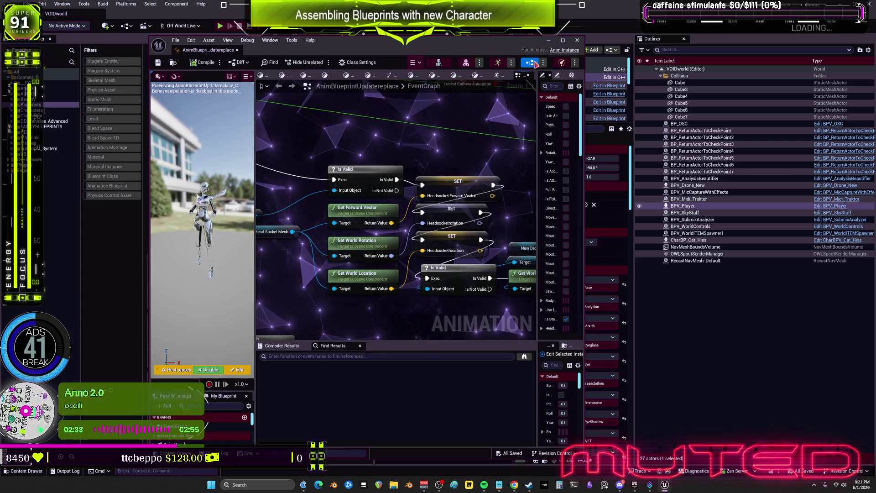
left_click(563, 40)
scroll(347, 238, "down", 5)
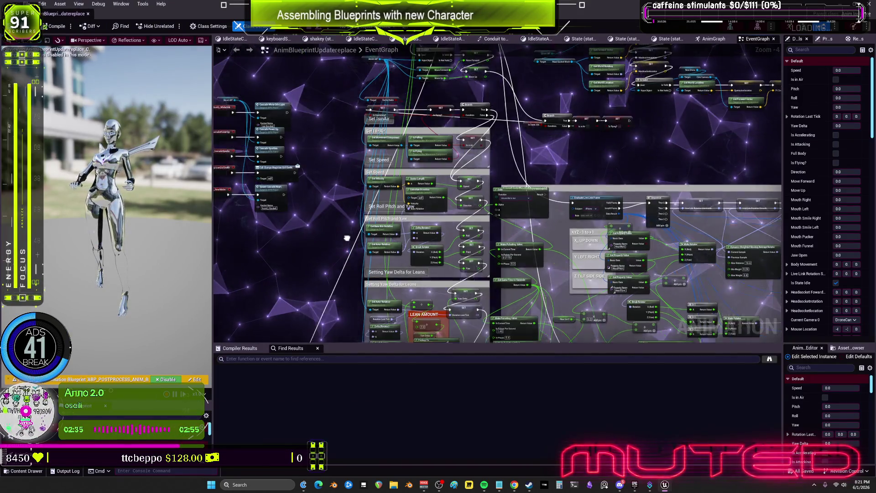
Move the Set to Swim and Is Swimming? setter nodes closer together in the EventGraph
mouse_move(347, 238)
left_mouse_down()
mouse_move(388, 150)
mouse_move(472, 233)
left_mouse_up()
left_click_drag(493, 271, 492, 263)
scroll(530, 179, "up", 4)
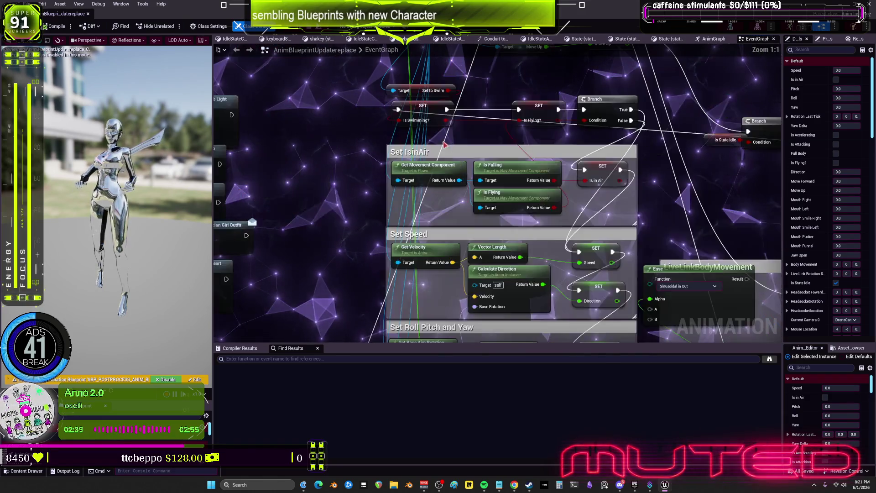
left_click_drag(494, 136, 471, 234)
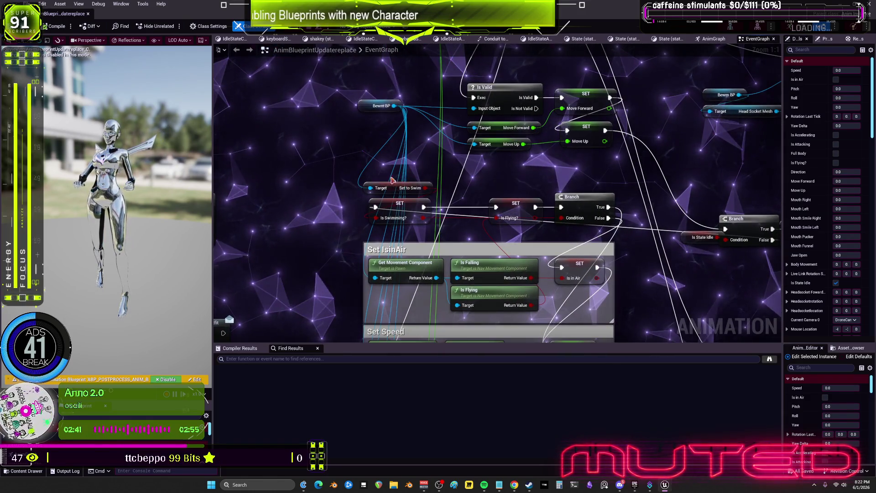
mouse_move(396, 188)
left_mouse_down()
mouse_move(332, 149)
mouse_move(427, 180)
left_mouse_up()
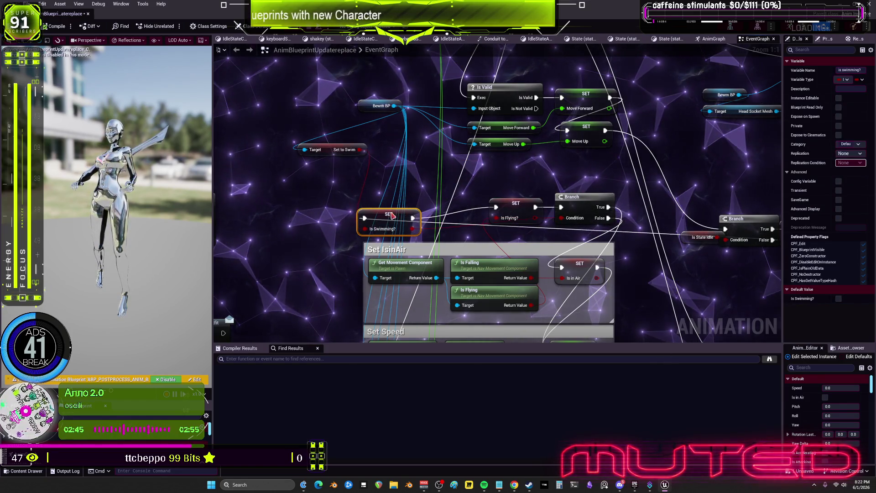
left_click_drag(391, 215, 408, 217)
Pull the Branch and setters up-left and place the Is State Idle getter beside the Branch
left_click_drag(682, 277, 485, 286)
left_click_drag(492, 232, 476, 187)
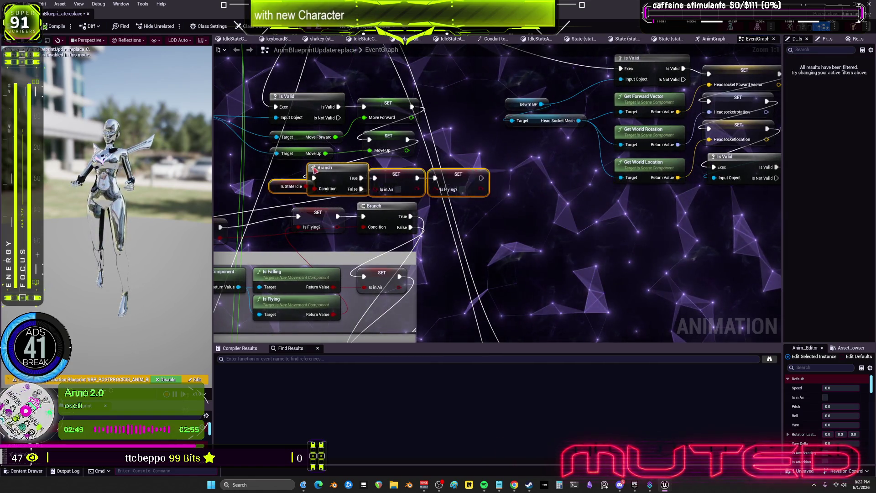
left_click_drag(277, 170, 408, 169)
left_click_drag(352, 188, 325, 189)
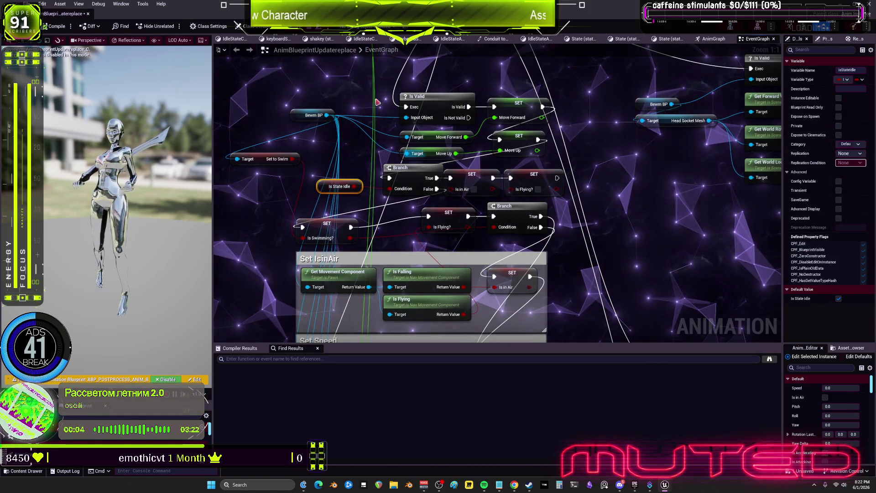
key("alt+Tab")
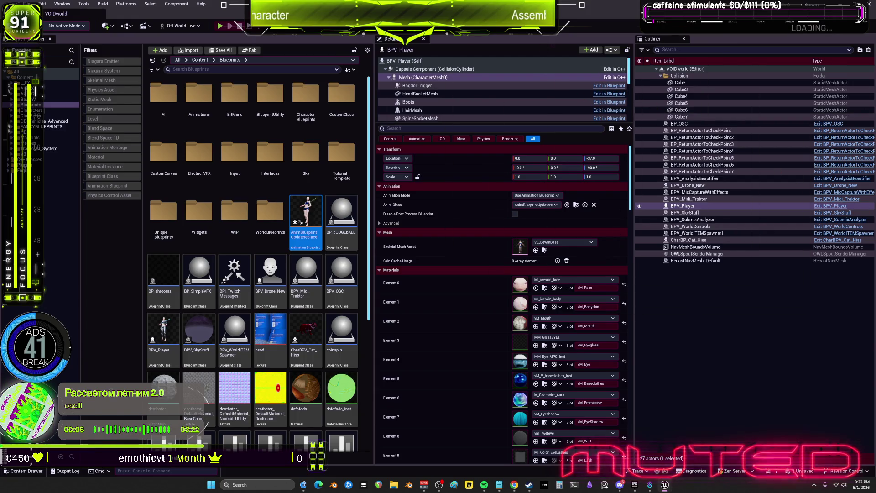
In the other project's blueprint, rewire the Branch and Move Forward connections around the AAA print node
key("alt+Tab")
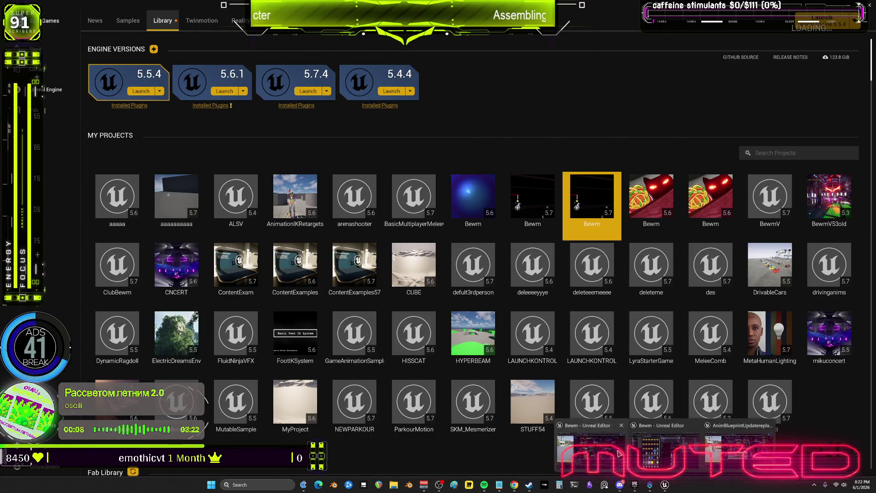
key("alt+Tab")
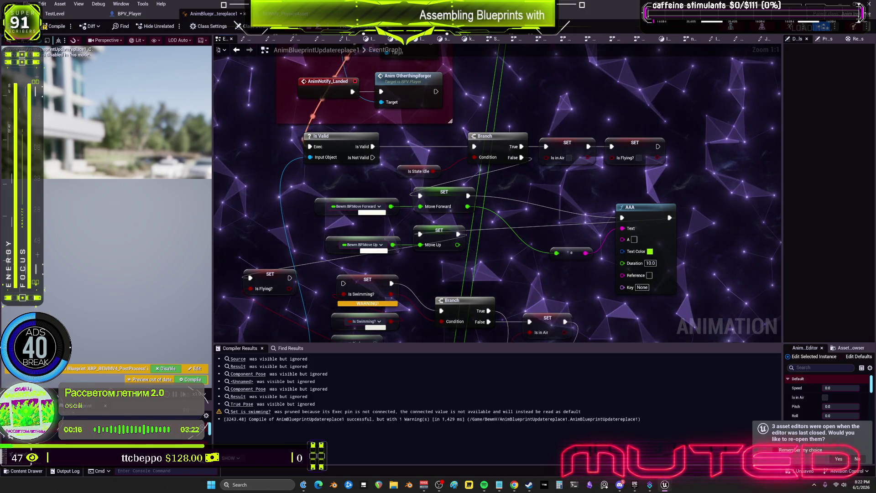
left_click(644, 288)
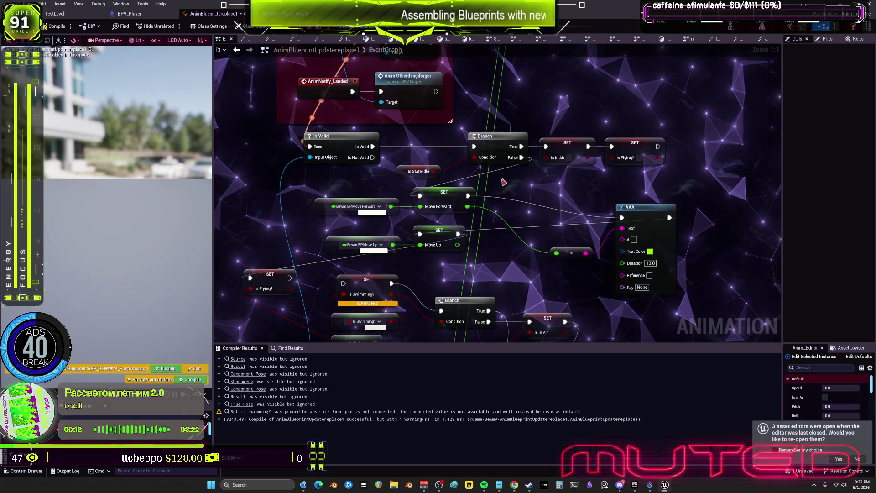
mouse_move(504, 203)
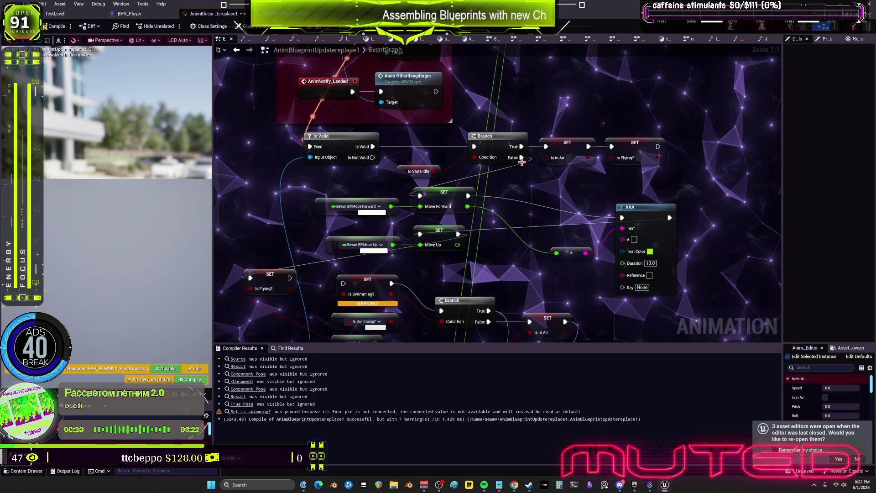
mouse_move(522, 158)
left_mouse_down()
mouse_move(225, 254)
mouse_move(358, 255)
mouse_move(365, 258)
mouse_move(357, 283)
left_mouse_up()
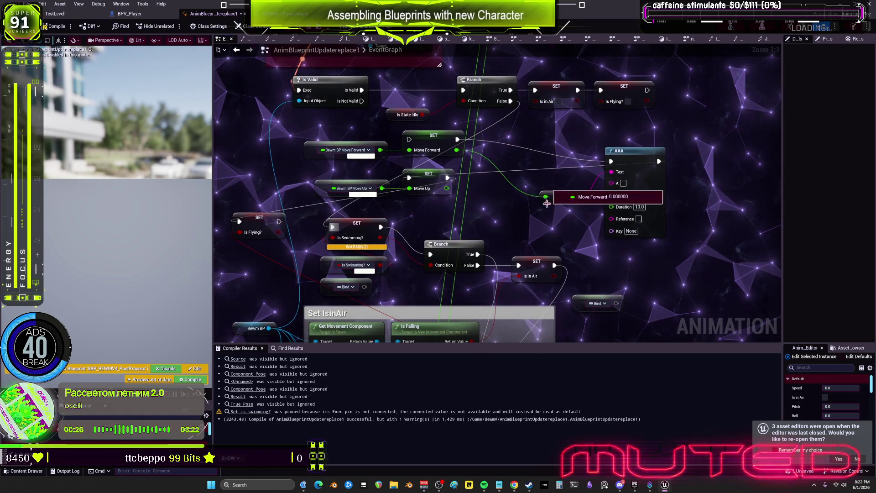
left_click_drag(630, 162, 629, 145)
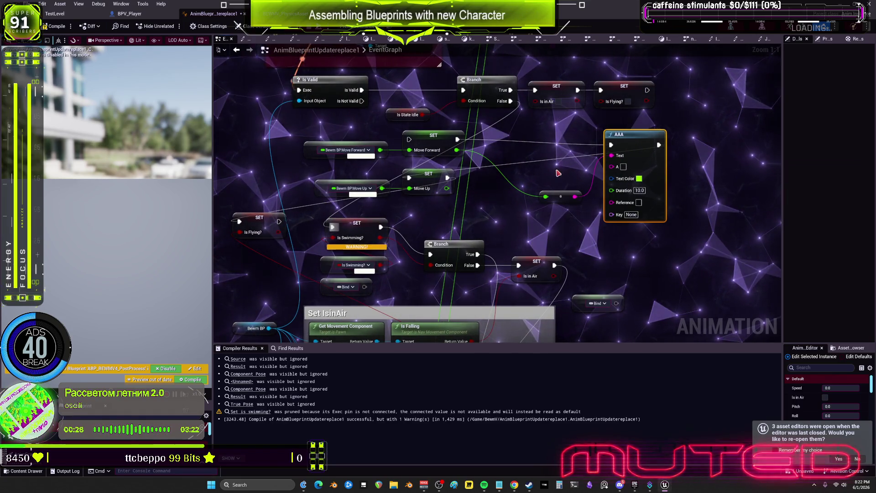
left_click_drag(551, 178, 457, 150)
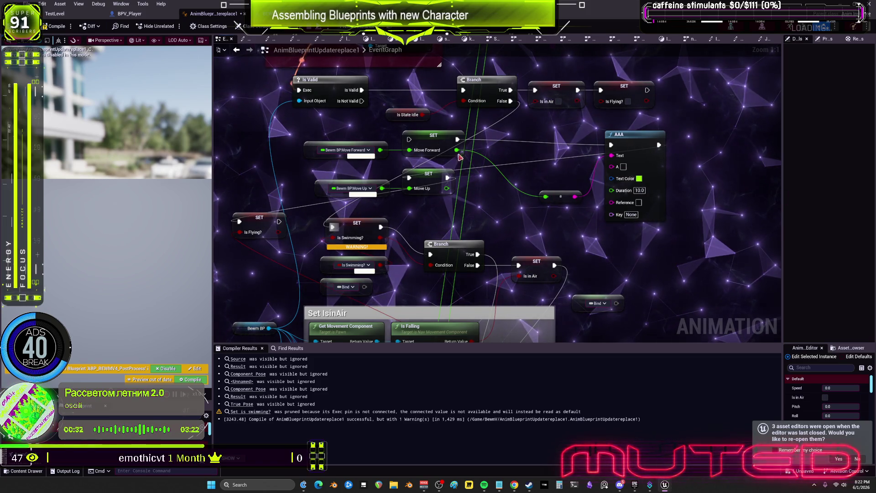
left_click_drag(722, 223, 606, 169)
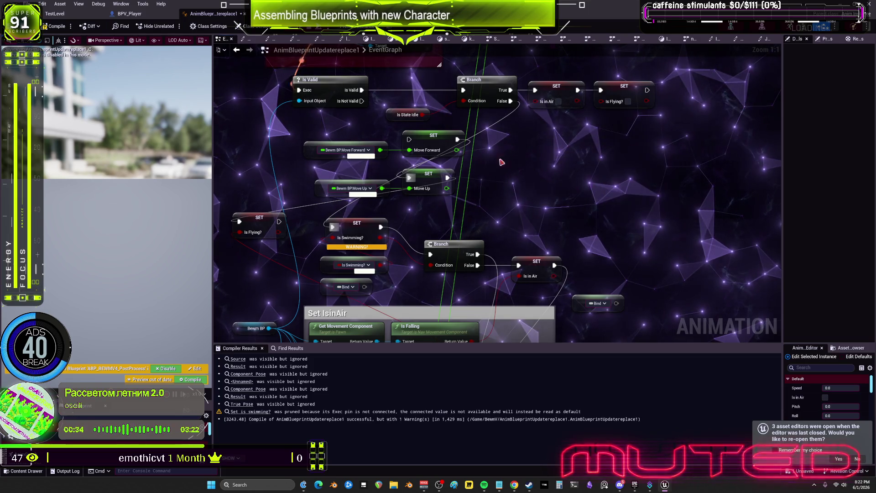
Shift the Move Forward and Move Up nodes far left and raise SET Is Swimming? beside Is State Idle
left_click_drag(426, 176, 621, 169)
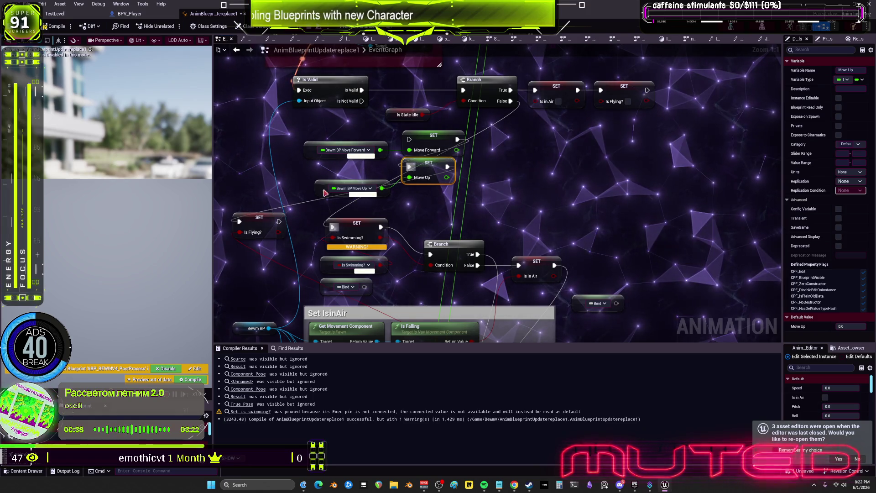
left_click(315, 180)
left_click_drag(315, 174, 312, 178)
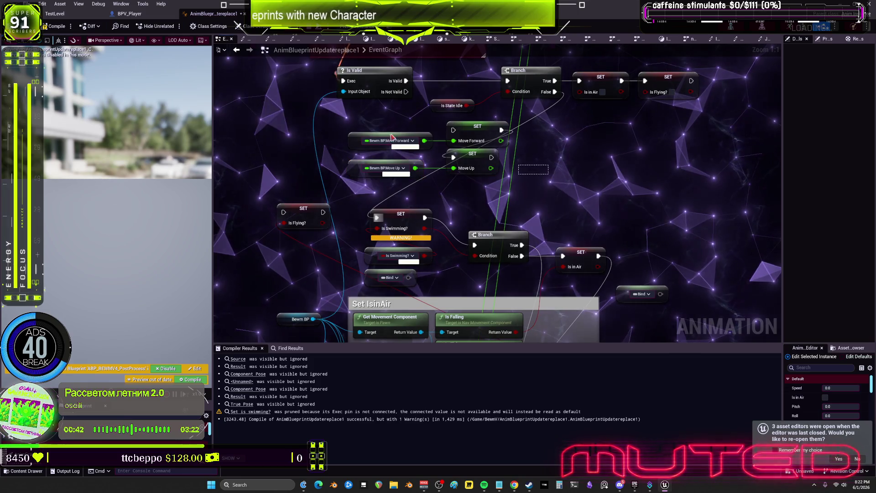
left_click_drag(548, 173, 320, 143)
mouse_move(478, 137)
left_mouse_down()
mouse_move(615, 109)
mouse_move(492, 121)
mouse_move(271, 187)
left_mouse_up()
left_click_drag(552, 176, 518, 184)
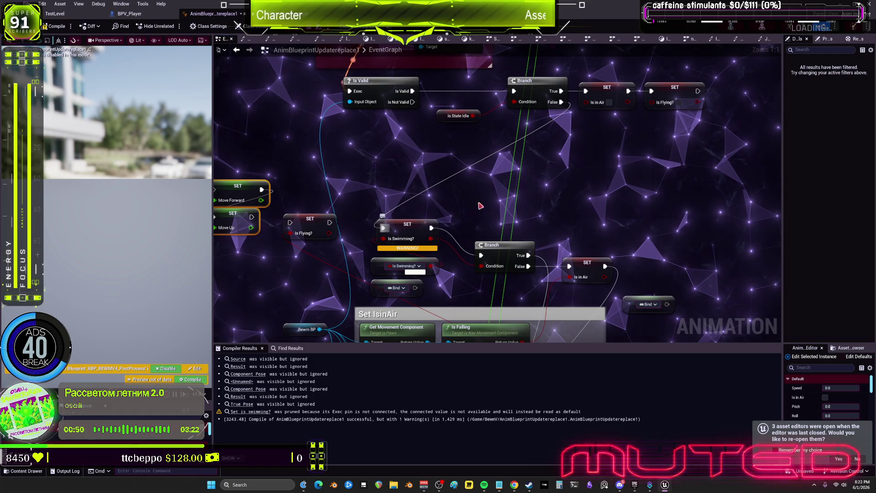
left_click_drag(411, 228, 477, 146)
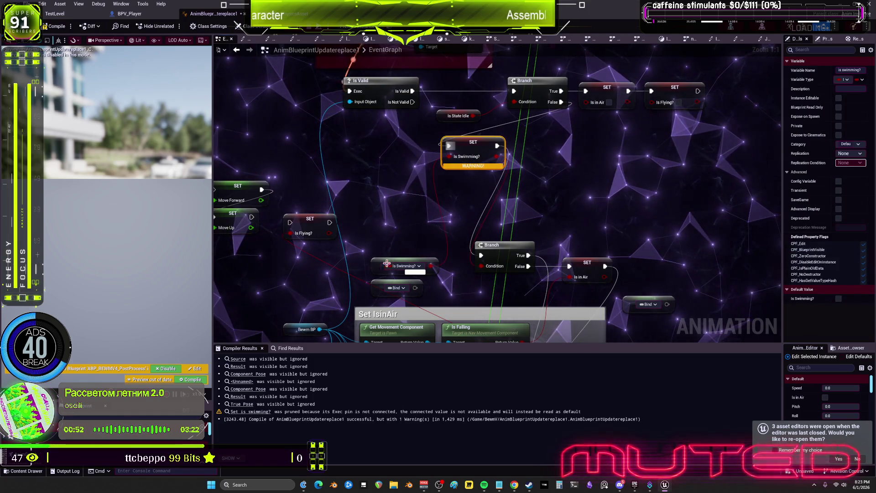
Rearrange the Is Swimming? getter, Branch, Is Flying? and Is in Air setters so Is Flying? sits before the Branch
mouse_move(404, 266)
left_mouse_down()
mouse_move(410, 211)
mouse_move(381, 161)
left_mouse_up()
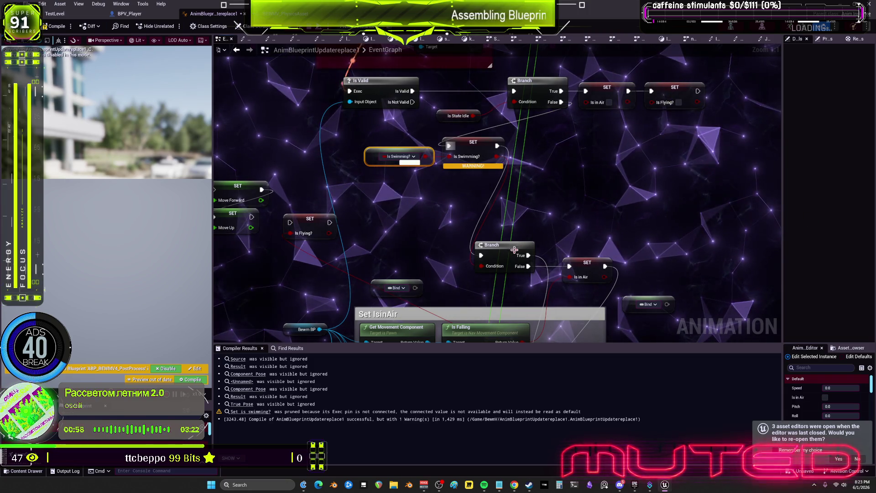
mouse_move(503, 249)
left_mouse_down()
mouse_move(563, 136)
mouse_move(553, 139)
left_mouse_up()
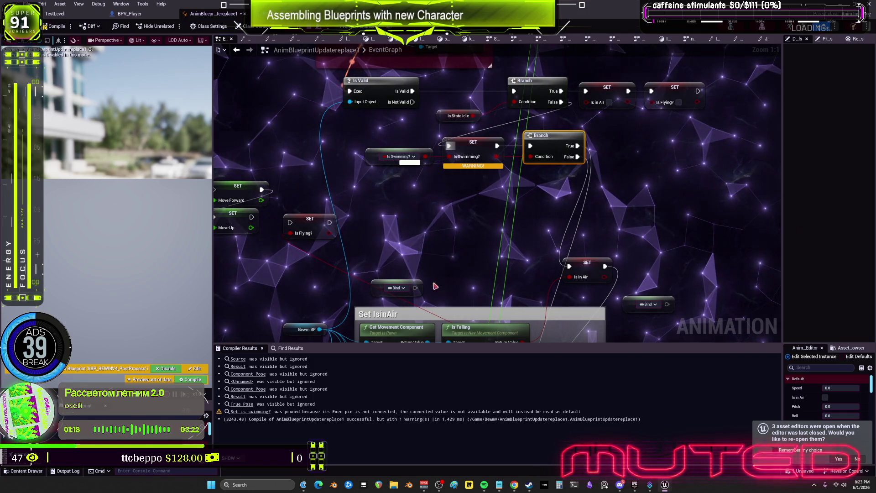
left_click_drag(337, 234, 342, 234)
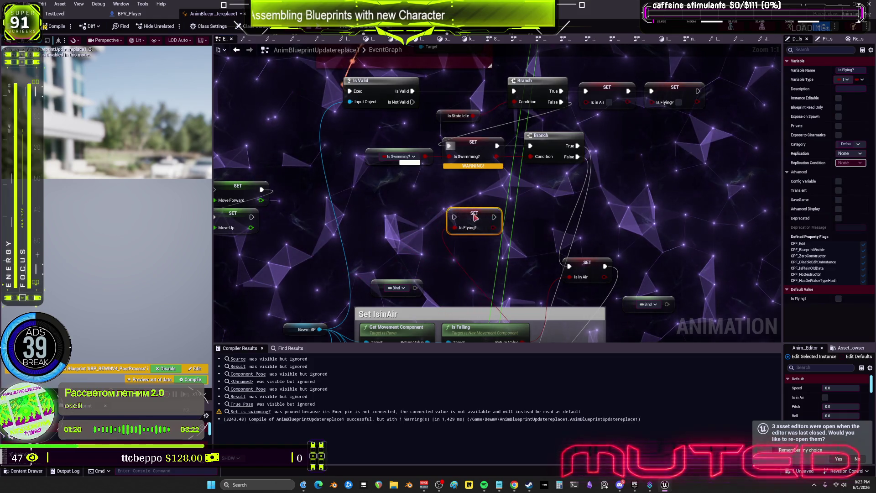
mouse_move(493, 235)
left_mouse_down()
mouse_move(502, 191)
mouse_move(496, 231)
mouse_move(516, 192)
left_mouse_up()
left_click_drag(520, 223, 507, 276)
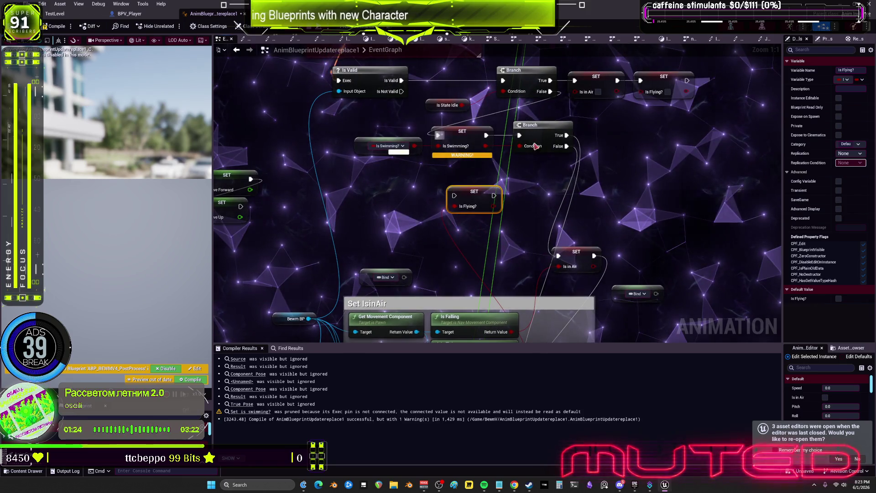
left_click_drag(551, 135, 606, 136)
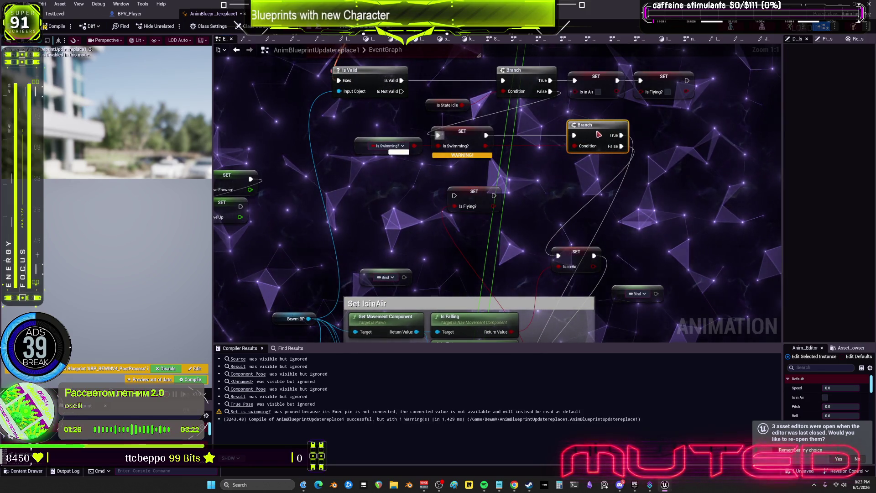
mouse_move(475, 191)
left_mouse_down()
mouse_move(529, 175)
mouse_move(564, 183)
mouse_move(576, 136)
left_mouse_up()
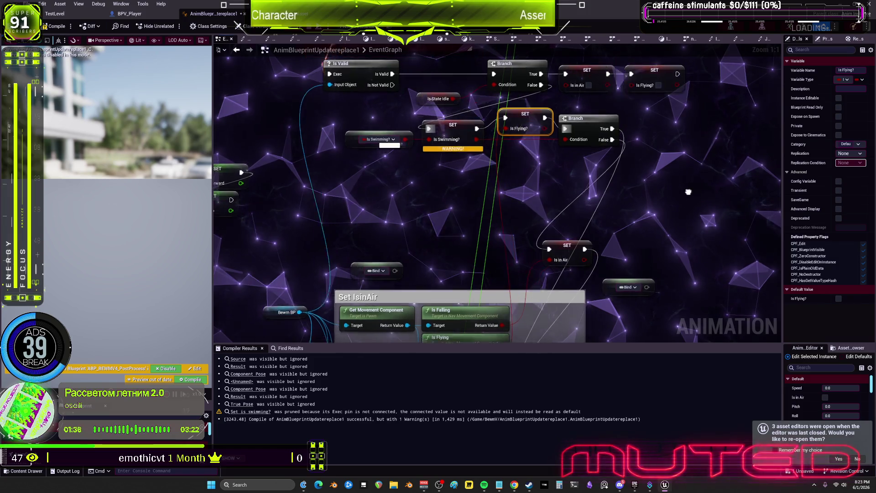
mouse_move(503, 229)
left_mouse_down()
mouse_move(573, 200)
mouse_move(636, 160)
left_mouse_up()
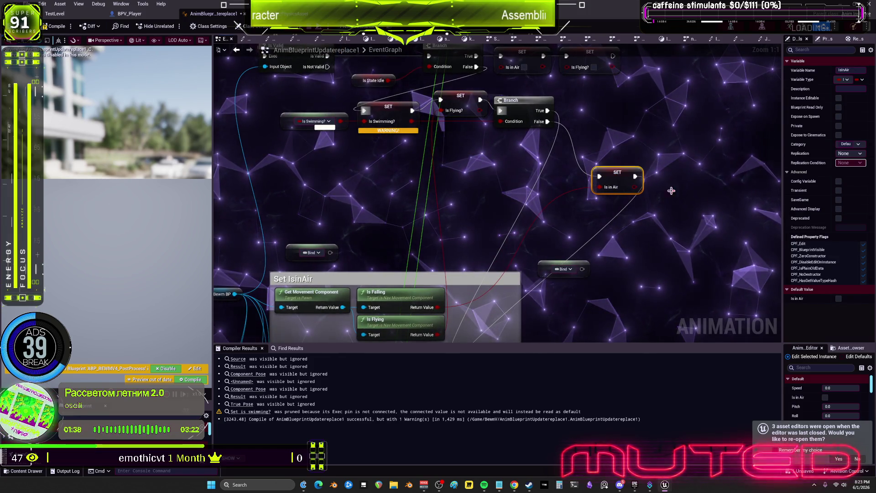
mouse_move(615, 249)
left_mouse_down()
mouse_move(654, 165)
mouse_move(643, 228)
left_mouse_up()
scroll(626, 192, "down", 2)
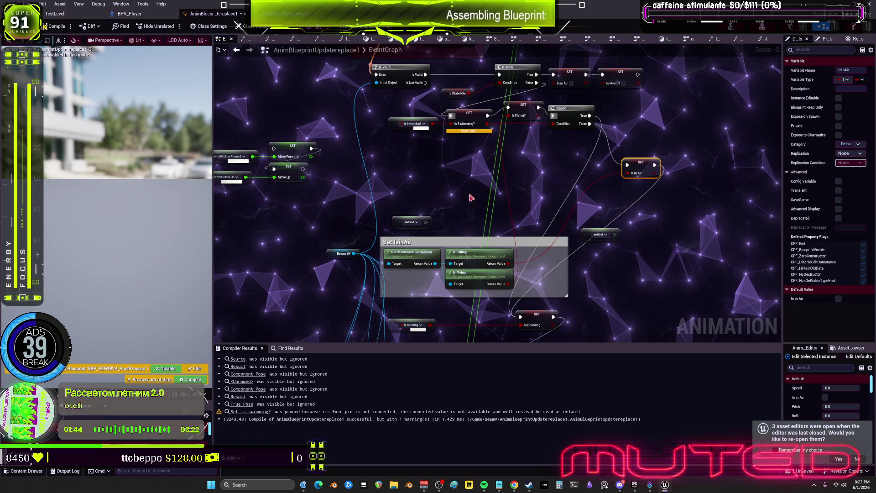
Compile, then move the Move Forward and Move Up setters under Set IsinAir and wire their execution
left_click(61, 29)
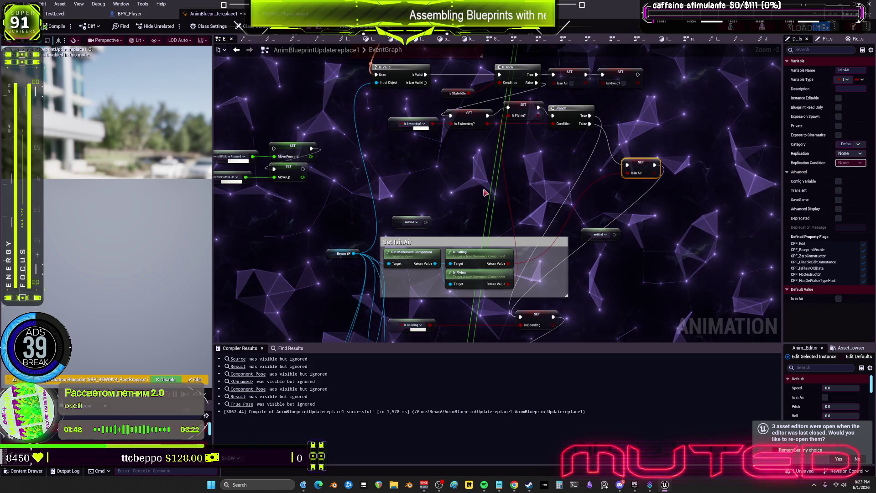
left_click_drag(409, 187, 416, 147)
left_click_drag(323, 150, 217, 103)
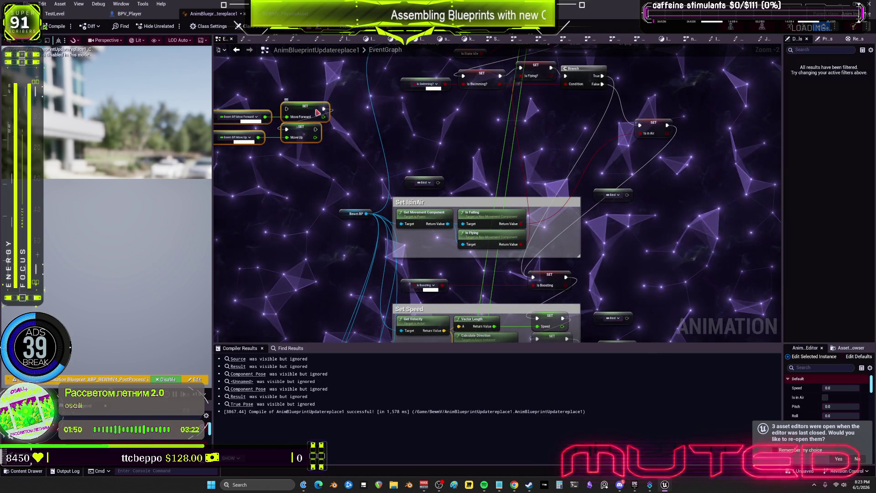
left_click_drag(737, 247, 741, 251)
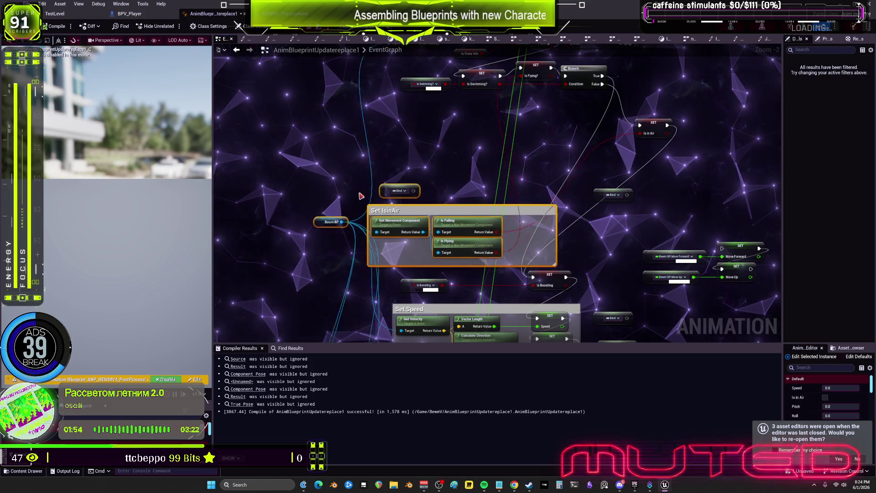
left_click_drag(430, 142, 421, 89)
left_click(664, 243)
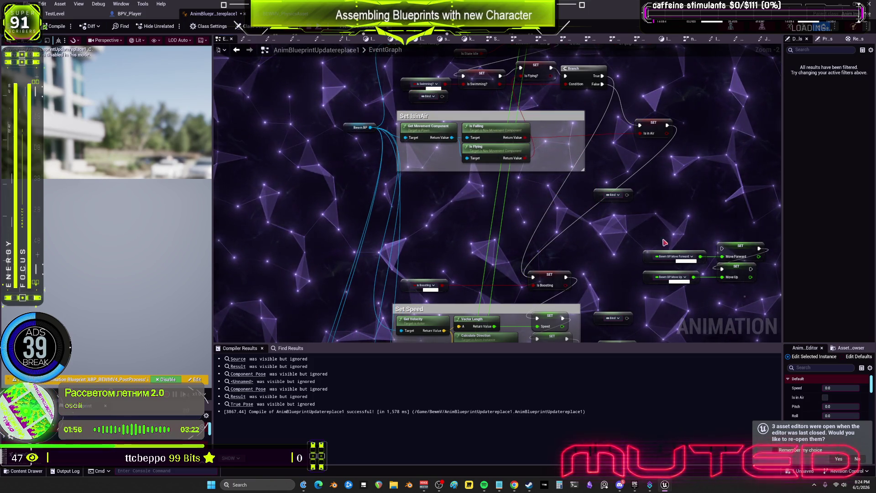
left_click_drag(737, 245, 546, 221)
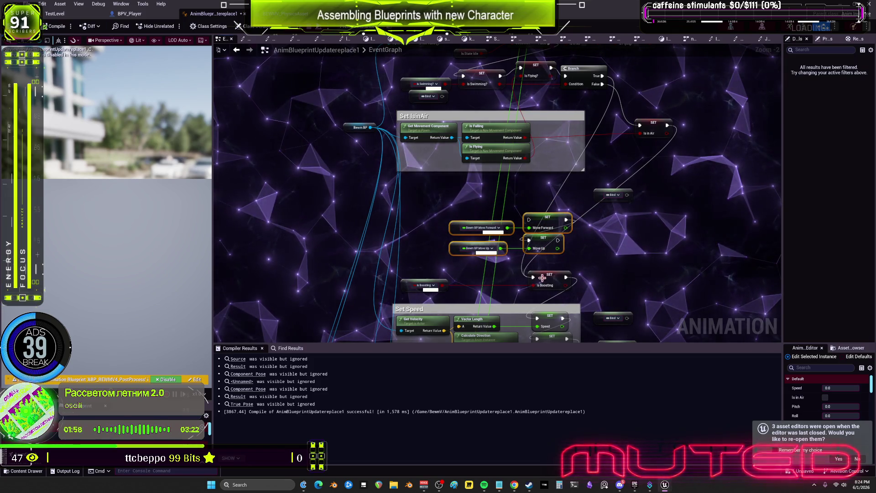
mouse_move(533, 277)
left_mouse_down()
mouse_move(530, 220)
mouse_move(539, 288)
left_mouse_up()
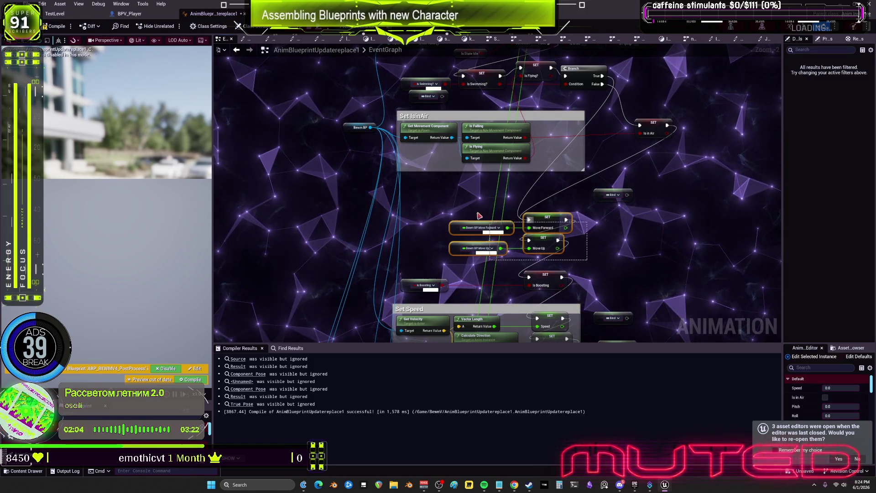
mouse_move(548, 217)
left_mouse_down()
mouse_move(548, 229)
mouse_move(559, 179)
left_mouse_up()
Line up the Is Boosting getter and setter alongside the movement setters
left_click(426, 258, "ctrl")
left_click(548, 255, "ctrl")
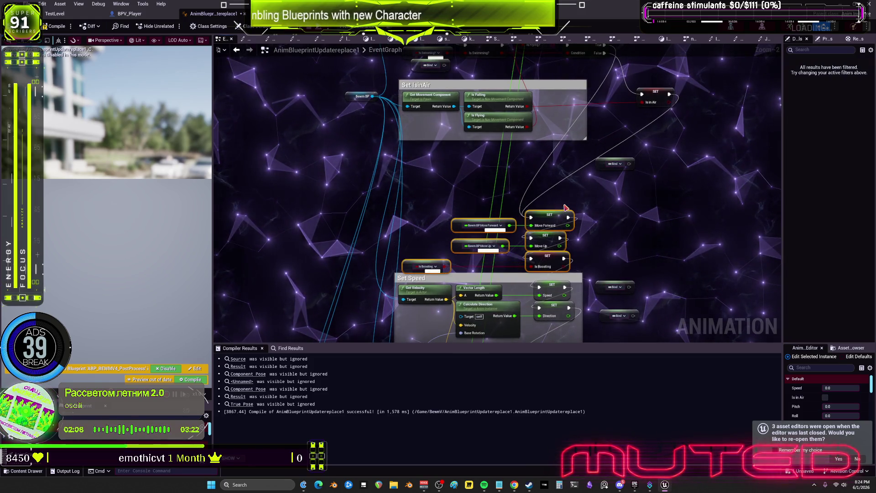
left_click_drag(484, 218, 492, 226)
left_click(614, 222)
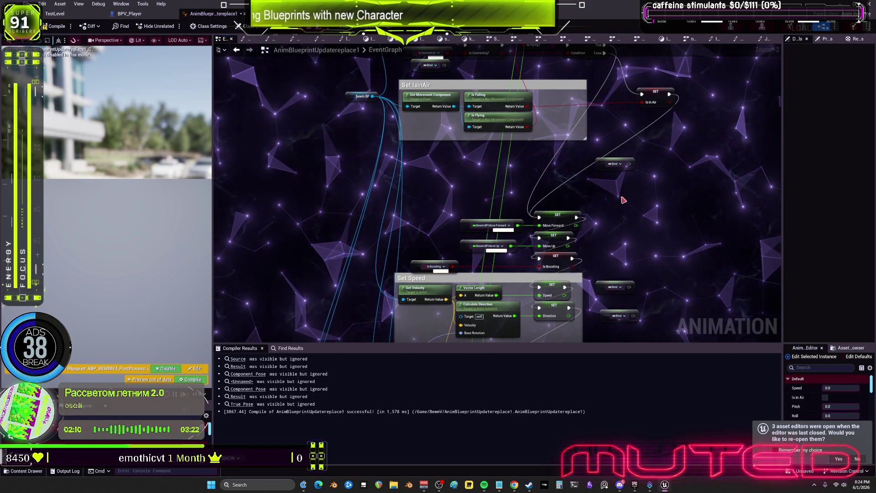
mouse_move(607, 168)
left_mouse_down()
mouse_move(602, 213)
mouse_move(764, 205)
left_mouse_up()
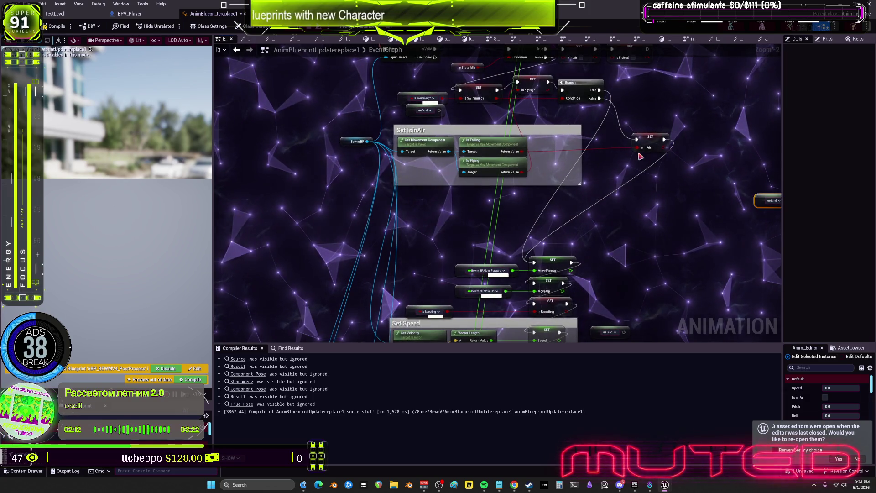
Move the Set Speed column of node groups up directly under Set IsinAir
scroll(543, 52, "down", 6)
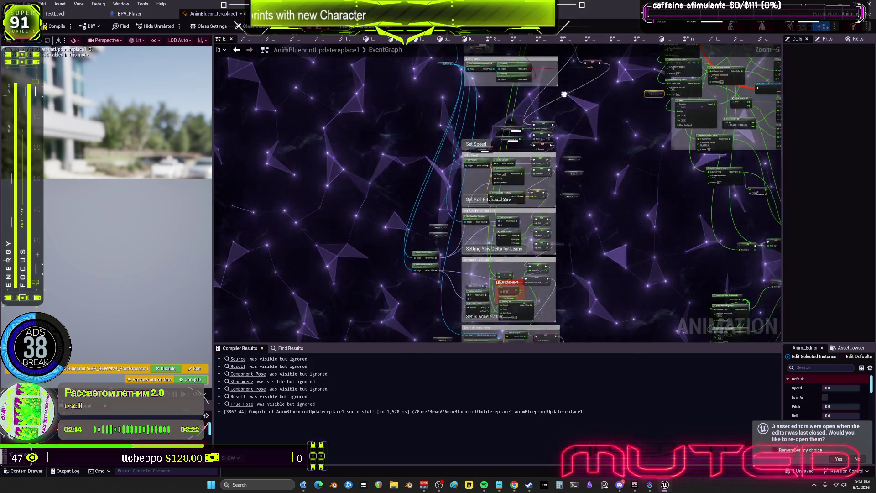
left_click_drag(574, 288, 440, 78)
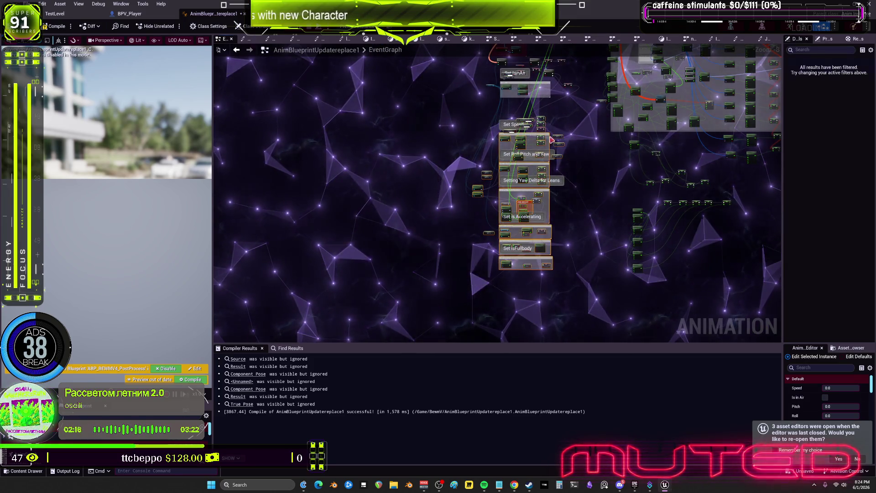
scroll(556, 50, "up", 4)
left_click_drag(539, 228, 536, 195)
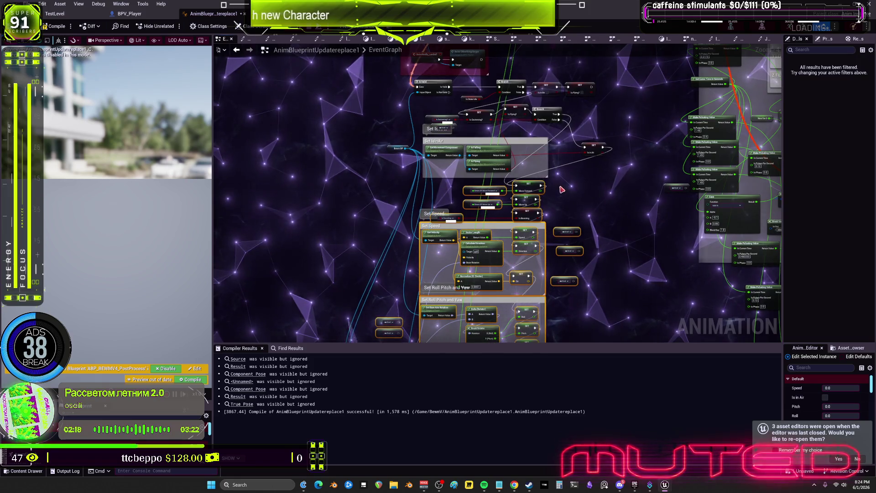
scroll(536, 197, "up", 4)
left_click(535, 197)
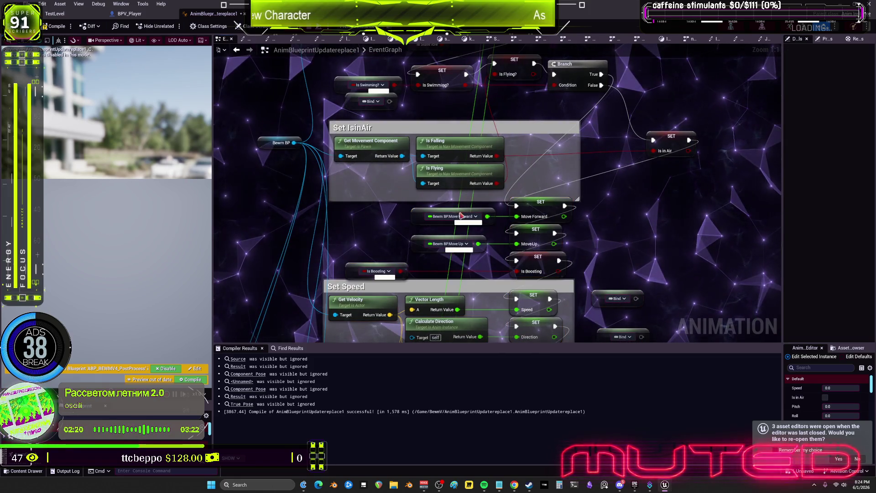
Place the Is in Air setter beside the Branch and move the spare Bind node down-left
left_click_drag(669, 147, 653, 81)
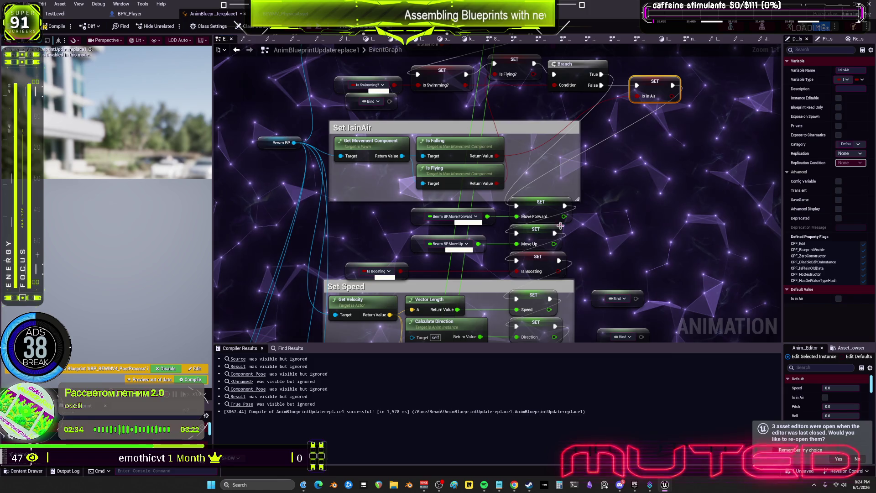
left_click(625, 211)
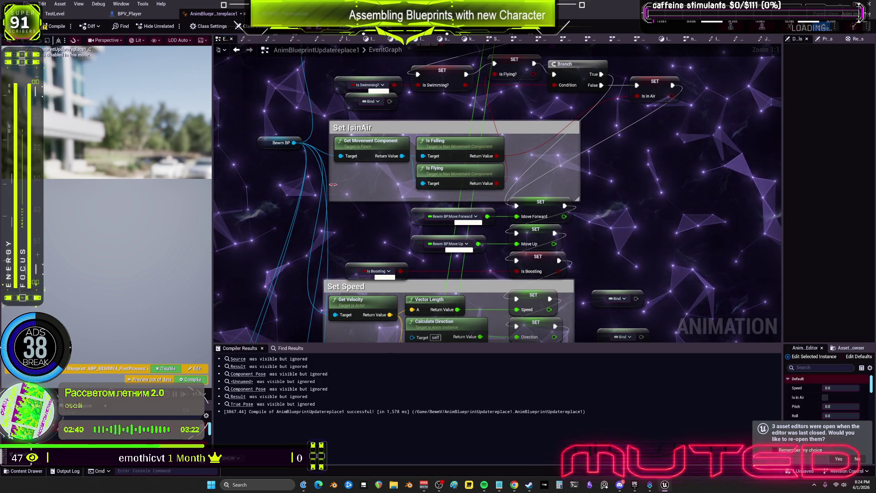
scroll(426, 193, "down", 1)
left_click(295, 158)
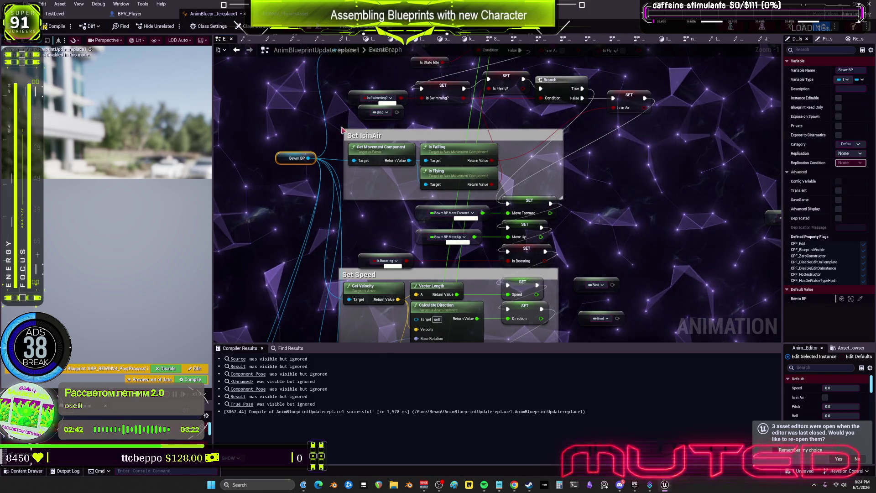
mouse_move(379, 112)
left_mouse_down()
mouse_move(314, 182)
mouse_move(274, 203)
mouse_move(258, 202)
left_mouse_up()
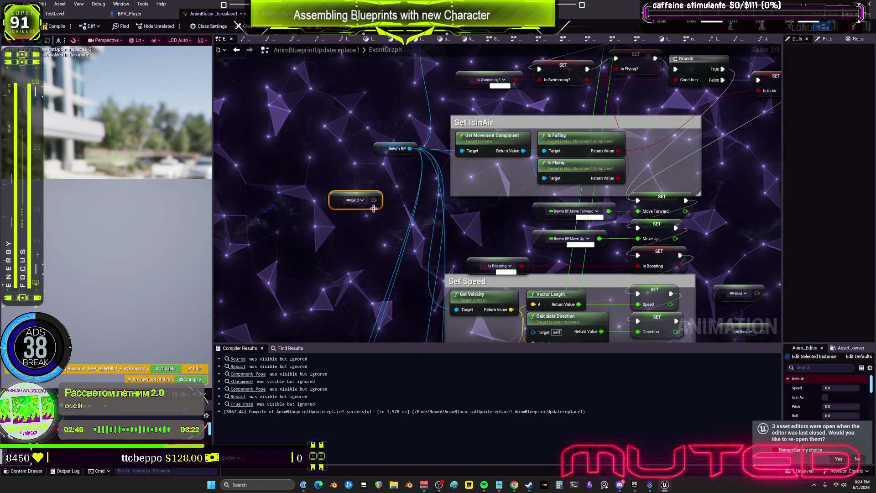
mouse_move(679, 170)
left_mouse_down()
mouse_move(544, 207)
mouse_move(546, 213)
mouse_move(692, 167)
left_mouse_up()
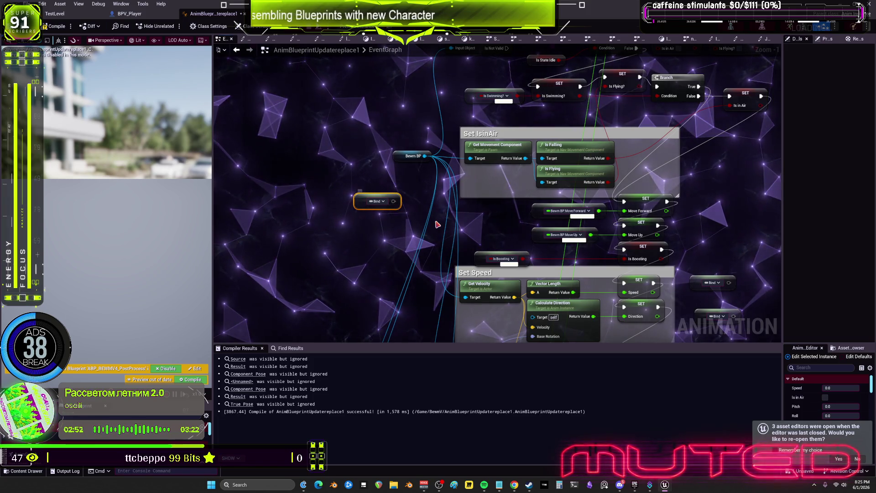
Recompile the animation blueprint with the reorganised EventGraph
scroll(438, 226, "down", 3)
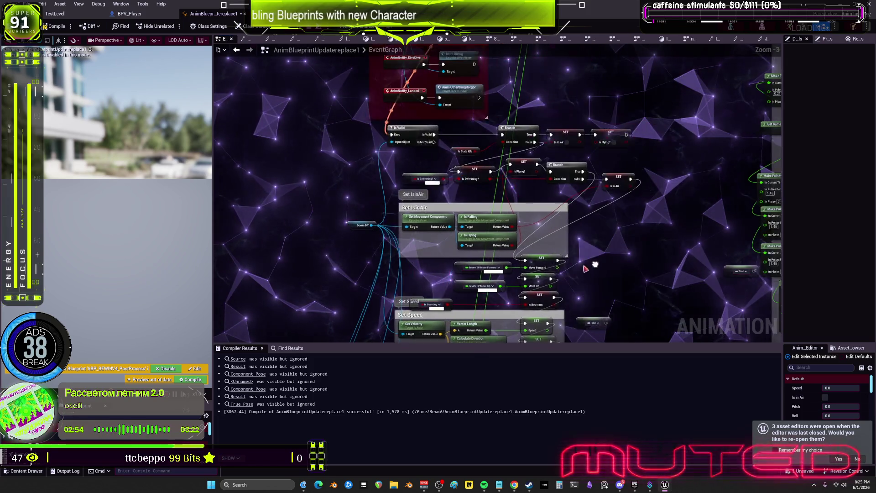
mouse_move(581, 227)
left_mouse_down()
mouse_move(542, 251)
mouse_move(534, 192)
mouse_move(522, 219)
left_mouse_up()
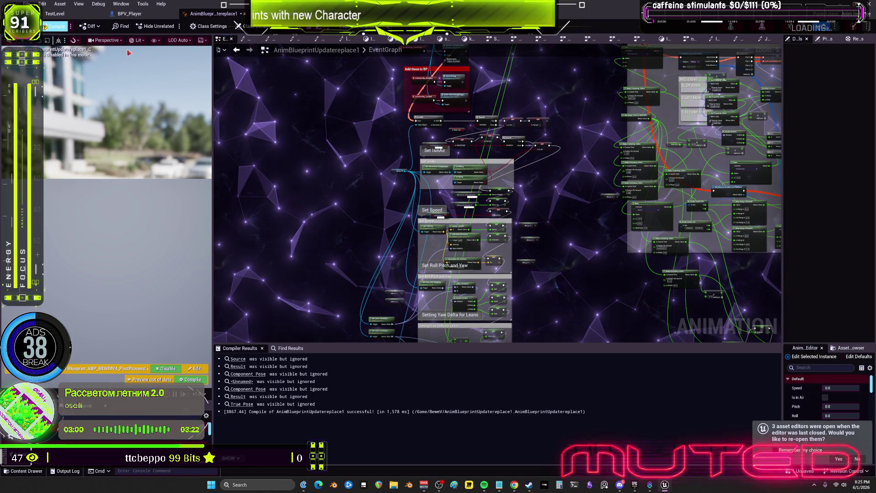
left_click(55, 26)
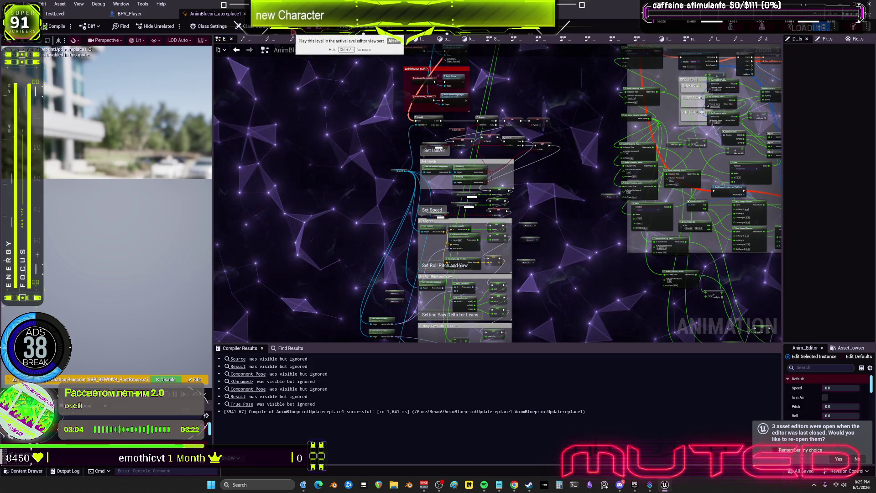
Play-test flying and diving into the pool in a standalone preview, then return to the anim blueprint
left_click(295, 33)
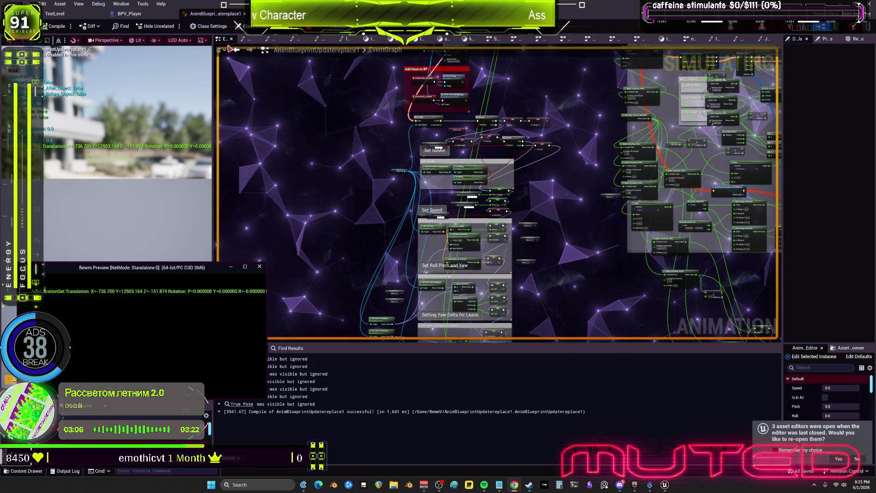
left_click(55, 14)
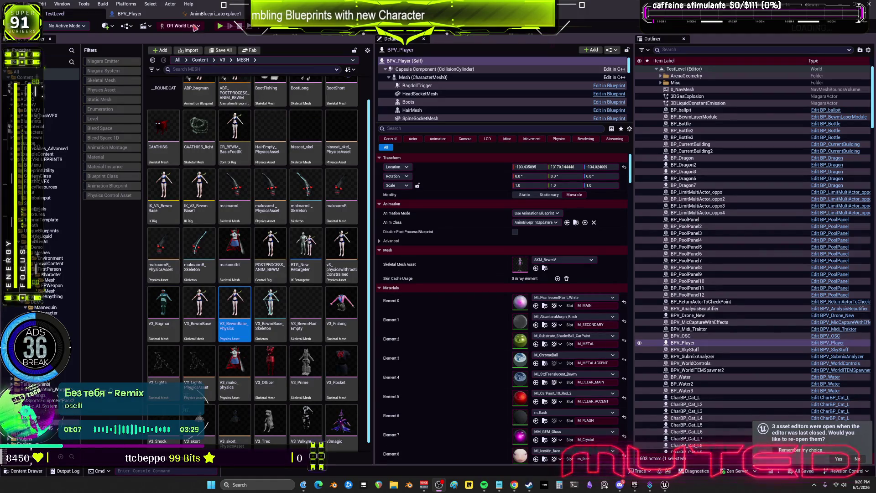
left_click(222, 17)
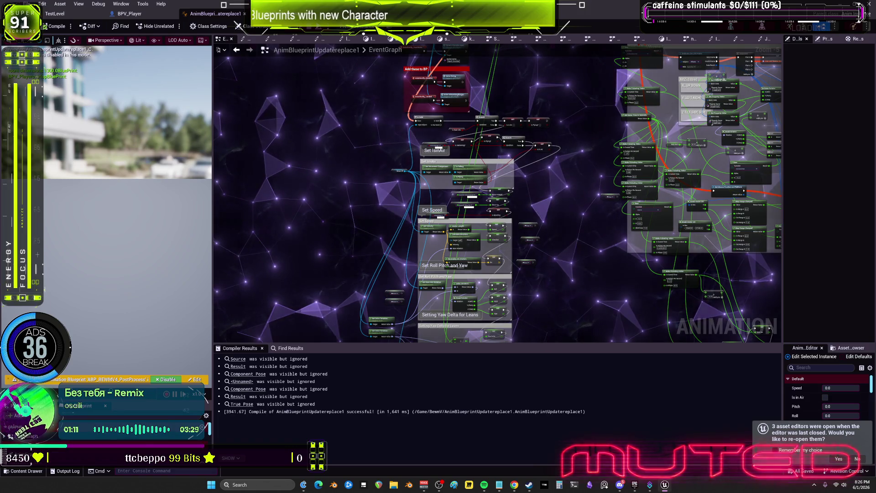
In the AnimGraph, review the WingSlot node and the Blend By Bool Flying pose blend
left_click(386, 239)
left_click(764, 39)
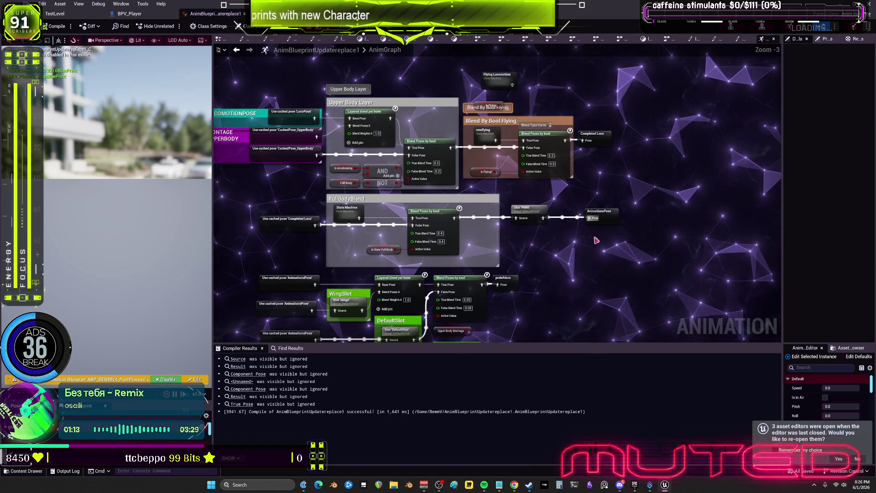
left_click_drag(585, 228, 614, 169)
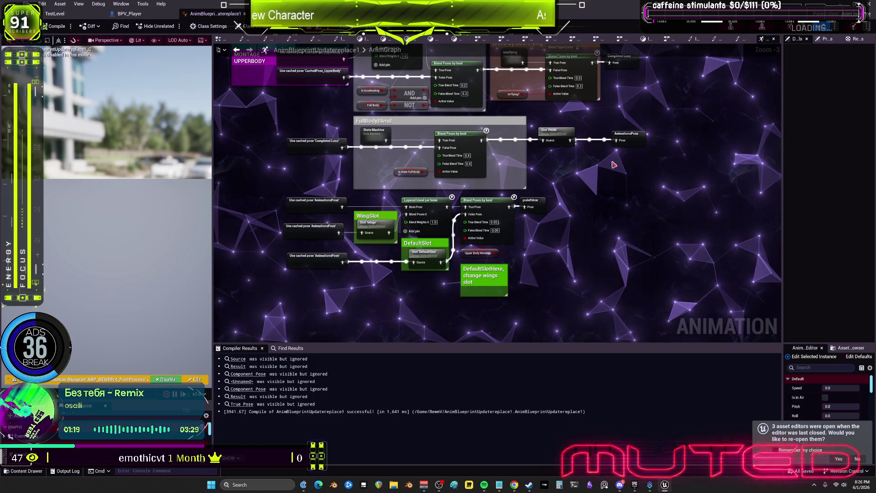
left_click_drag(487, 313, 298, 288)
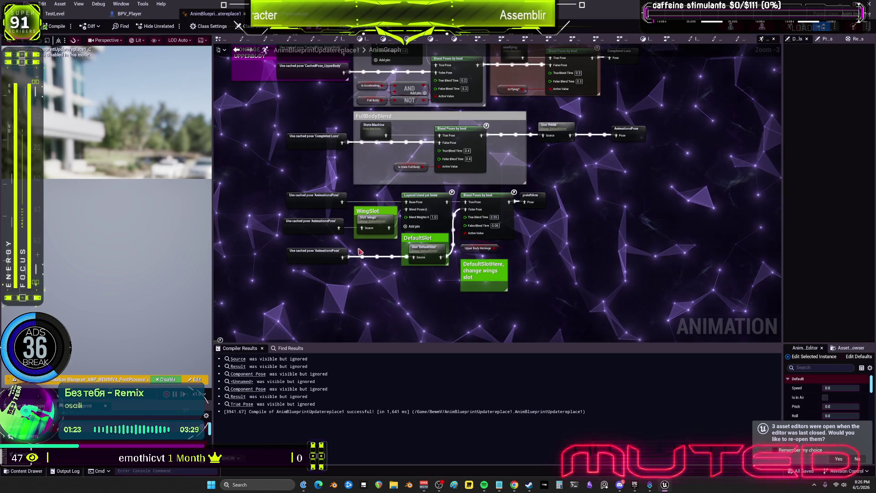
scroll(362, 264, "up", 2)
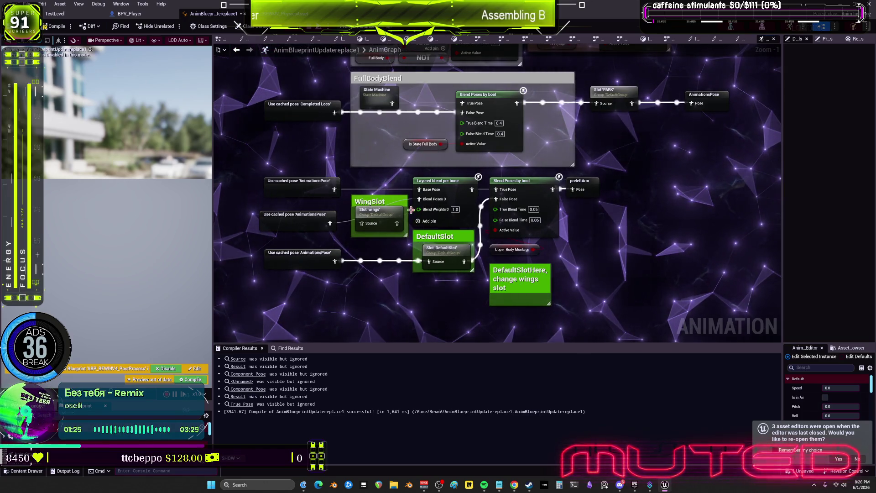
left_click(387, 203)
mouse_move(387, 203)
left_mouse_down()
mouse_move(449, 196)
mouse_move(311, 204)
mouse_move(444, 204)
left_mouse_up()
left_click_drag(614, 151, 513, 281)
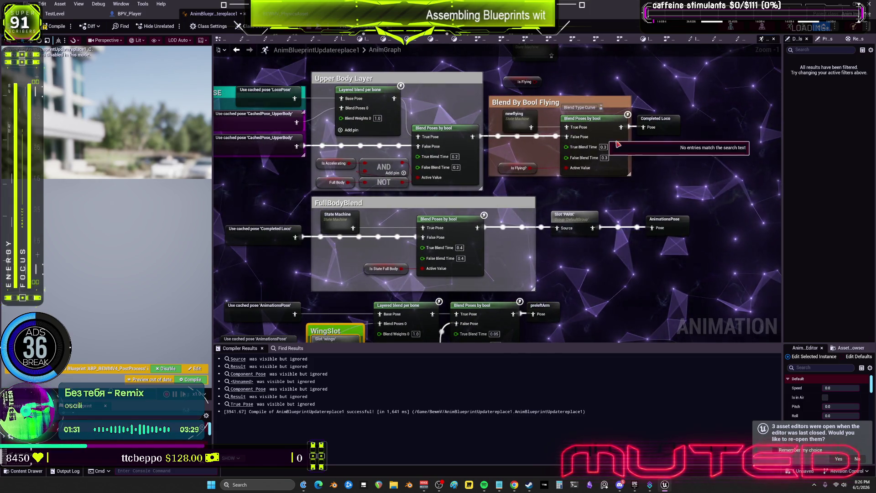
left_click(607, 134)
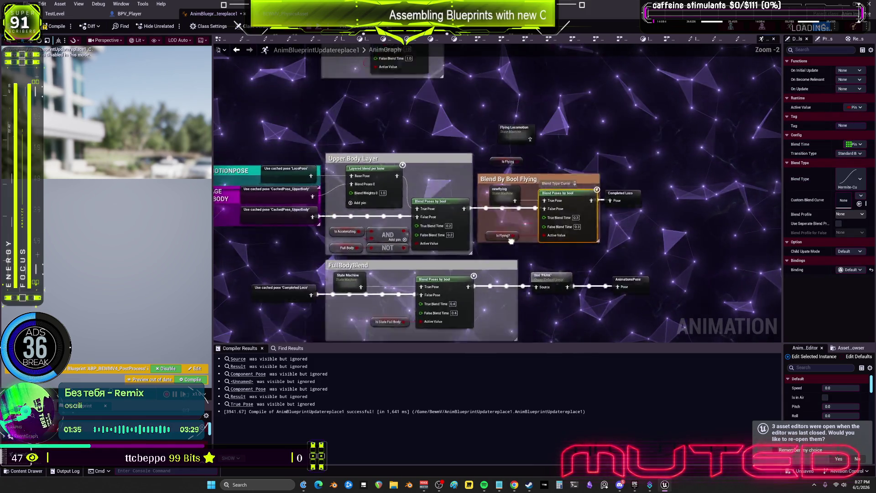
left_click_drag(488, 298, 487, 122)
Compile, then inspect Layered blend per bone, newflying state machine, Completed Loco and FullBodyBlend settings
left_click(57, 27)
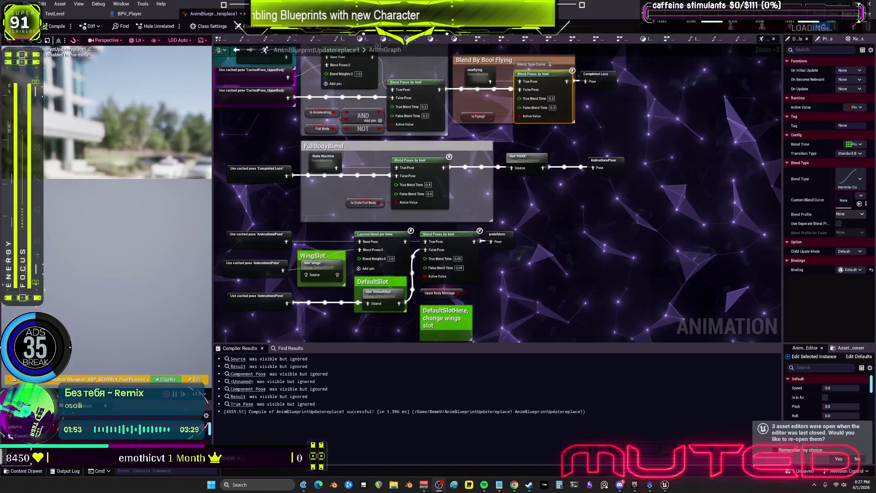
left_click(398, 233)
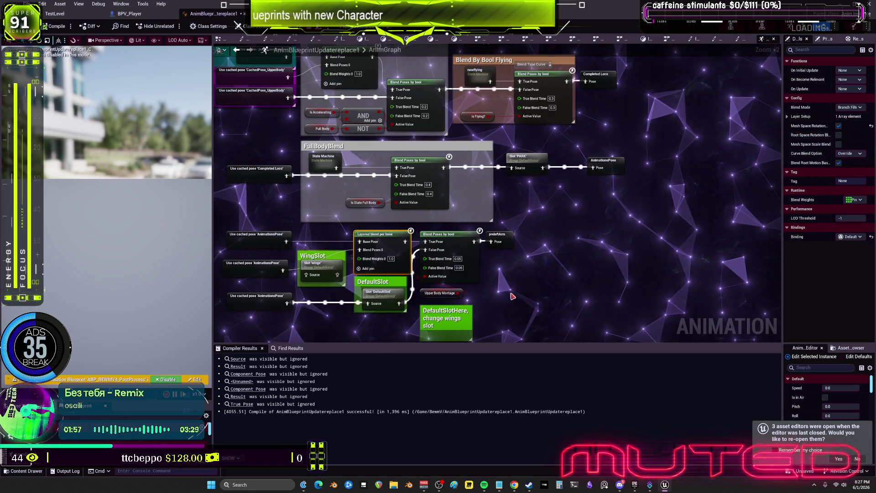
left_click_drag(502, 183, 527, 318)
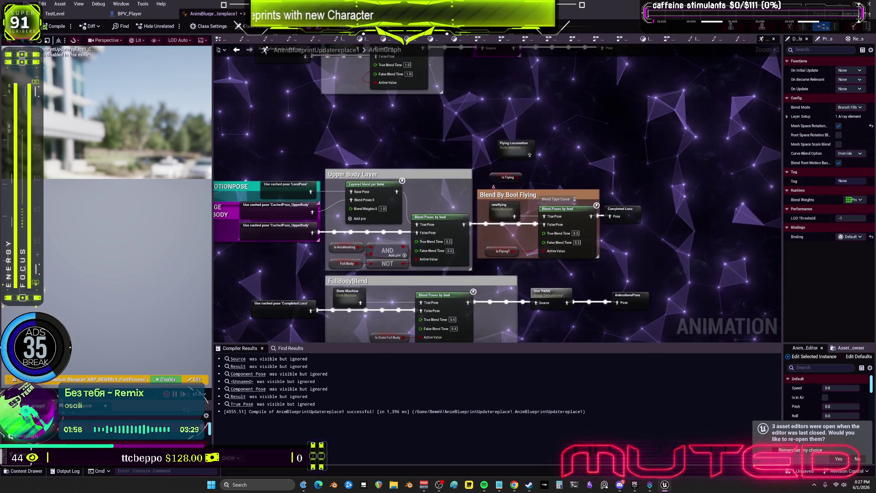
left_click(509, 218)
scroll(639, 176, "up", 2)
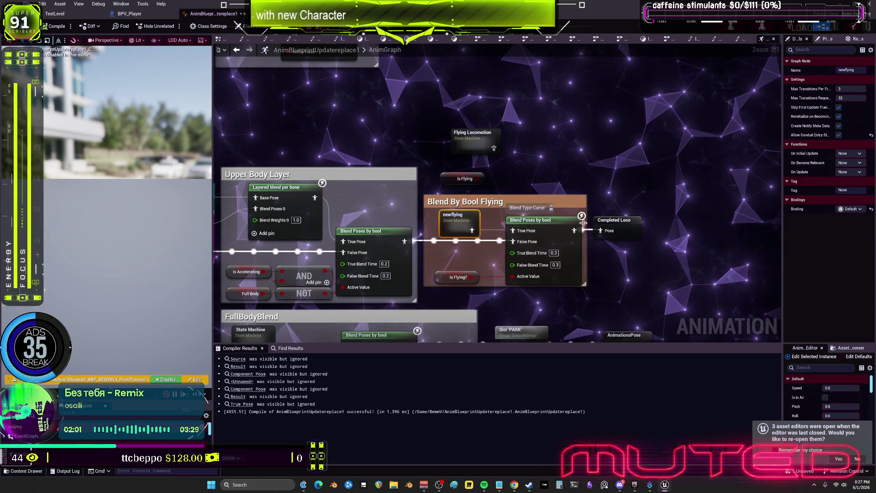
left_click_drag(612, 223, 323, 206)
left_click(296, 170)
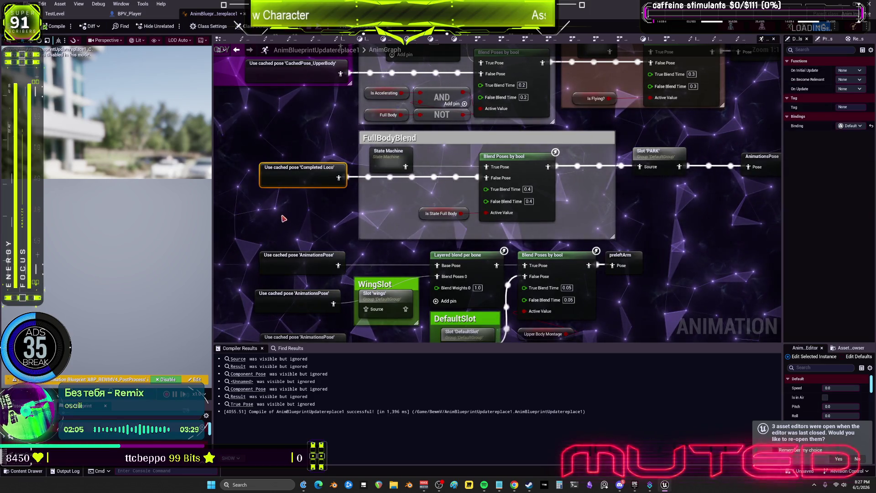
left_click(534, 181)
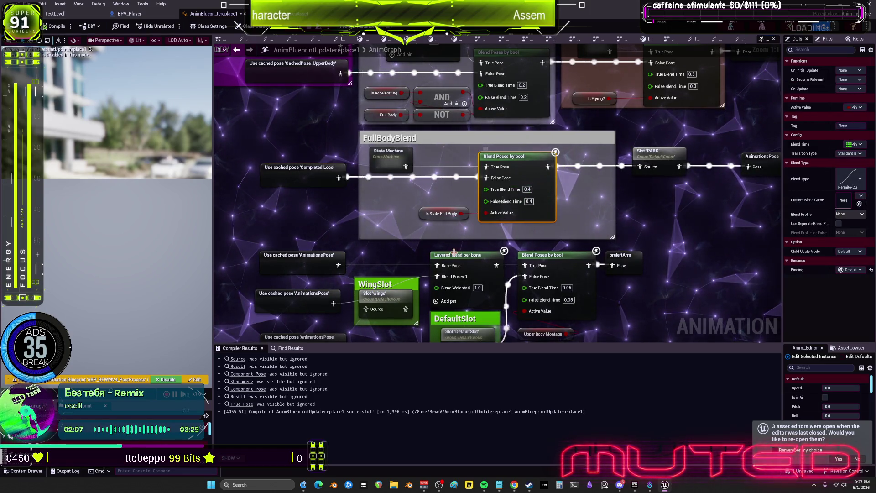
Review the Upper Body Layer and flying blend, inspecting CachedPose_UpperBody and the Is Flying? variable
left_click_drag(391, 215, 363, 299)
scroll(561, 213, "down", 1)
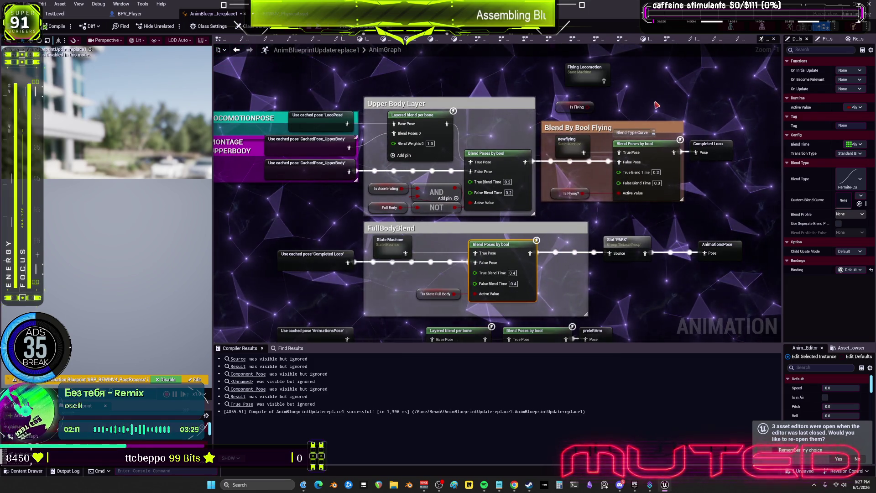
left_click_drag(656, 105, 657, 143)
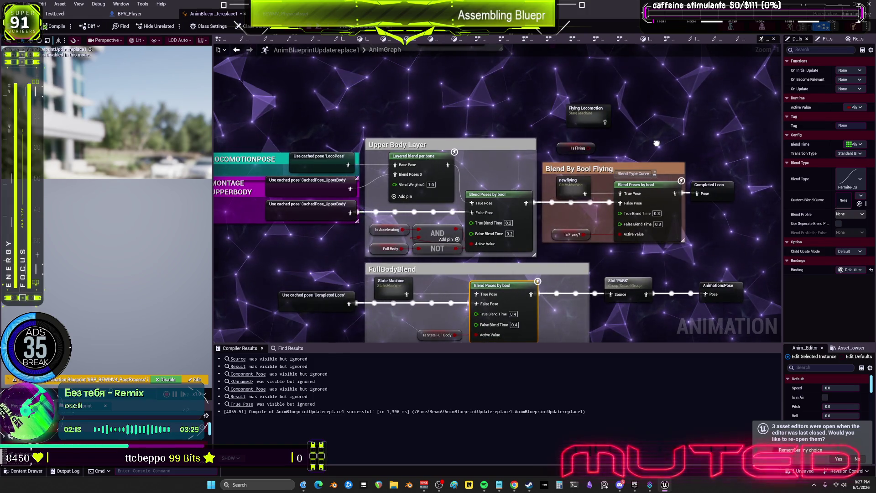
mouse_move(488, 159)
left_mouse_down()
mouse_move(569, 145)
mouse_move(487, 119)
left_mouse_up()
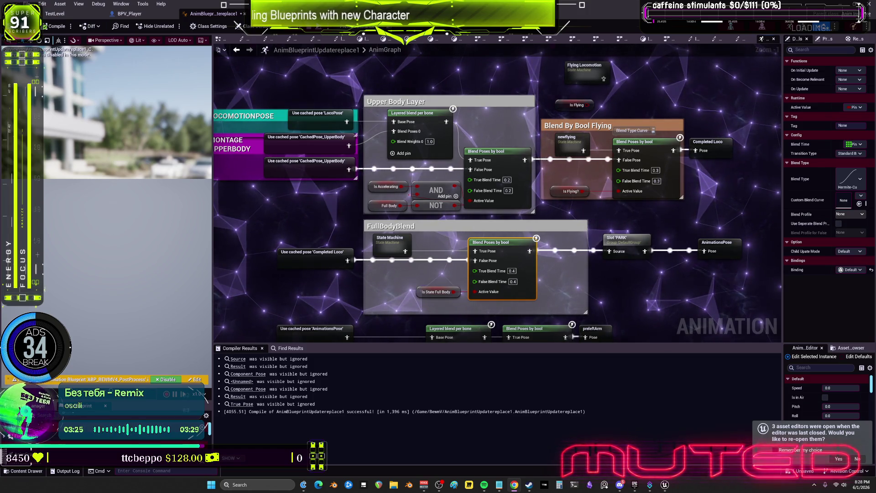
scroll(448, 244, "down", 4)
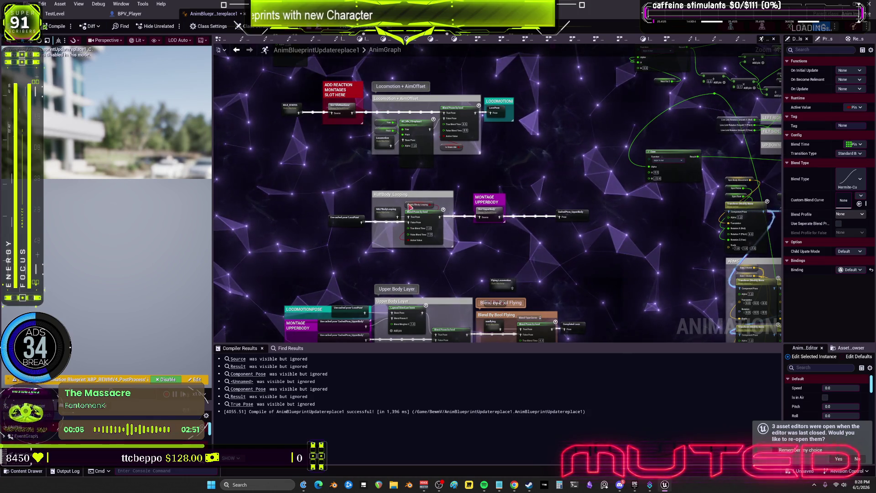
mouse_move(492, 216)
left_mouse_down()
mouse_move(532, 225)
mouse_move(540, 158)
left_mouse_up()
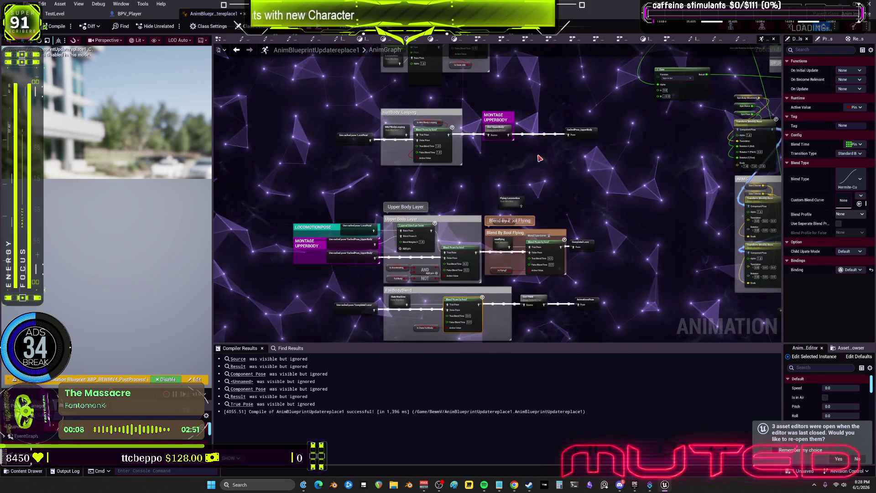
scroll(360, 331, "up", 3)
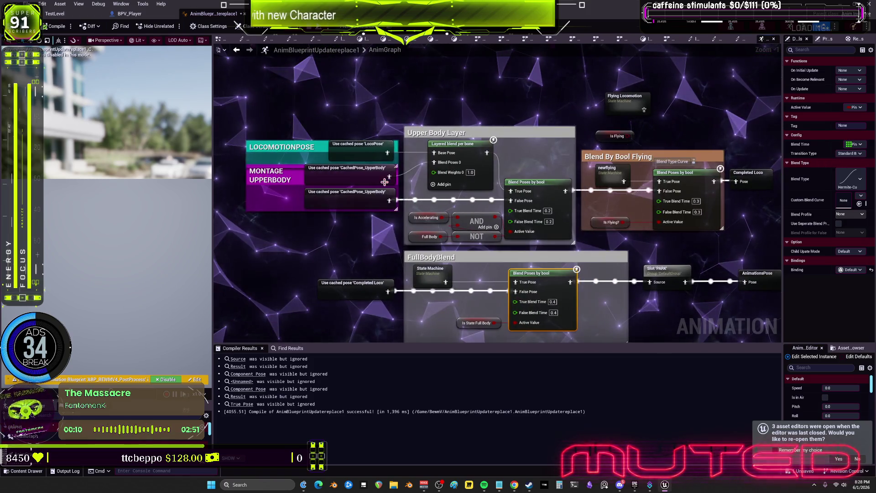
left_click(375, 197)
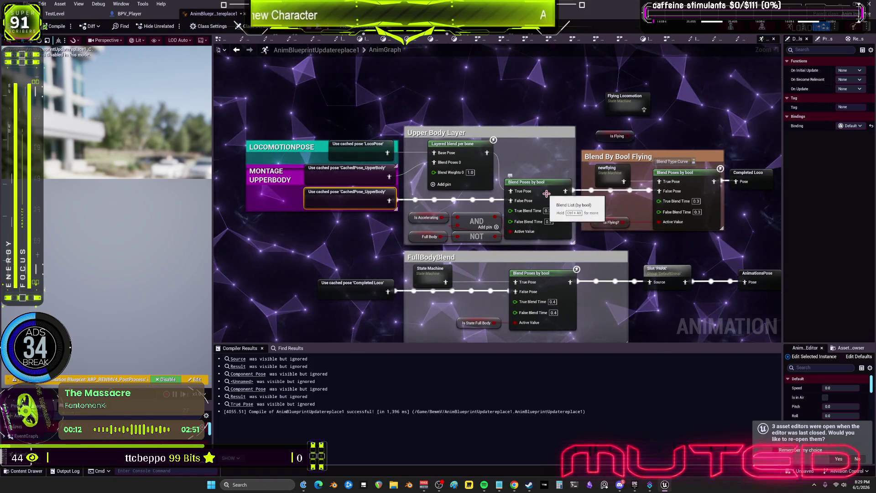
left_click_drag(542, 198, 480, 198)
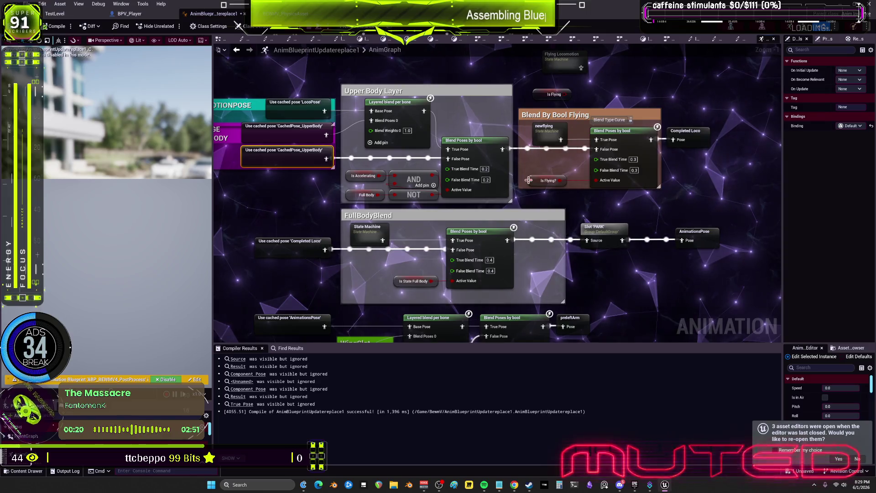
scroll(595, 137, "down", 1)
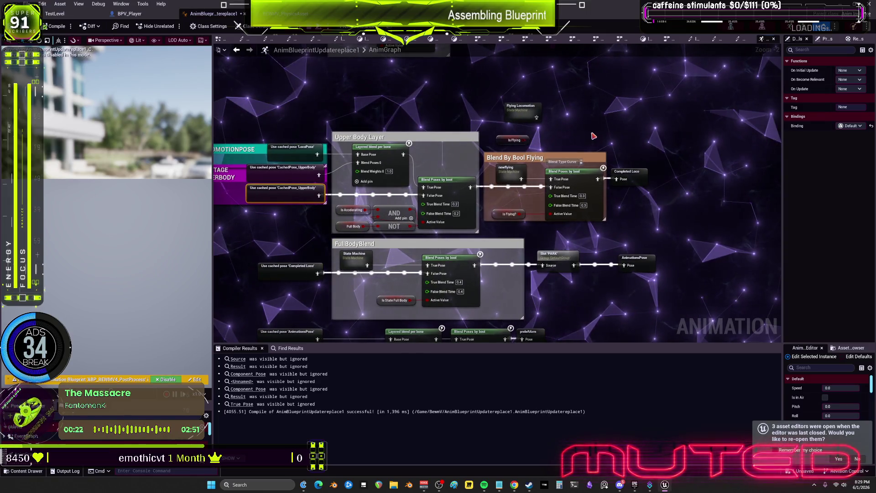
left_click(495, 213)
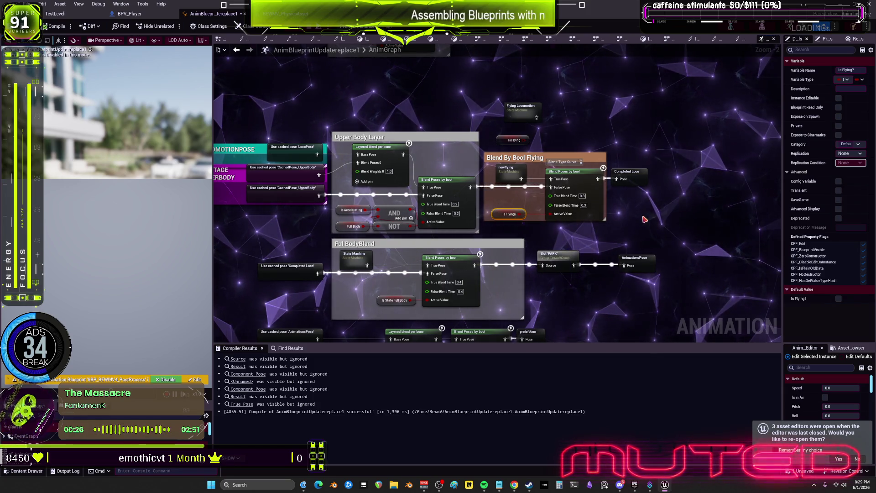
Find all Is Flying? references by name and jump between its EventGraph and AnimGraph uses
right_click(500, 215)
left_click(607, 280)
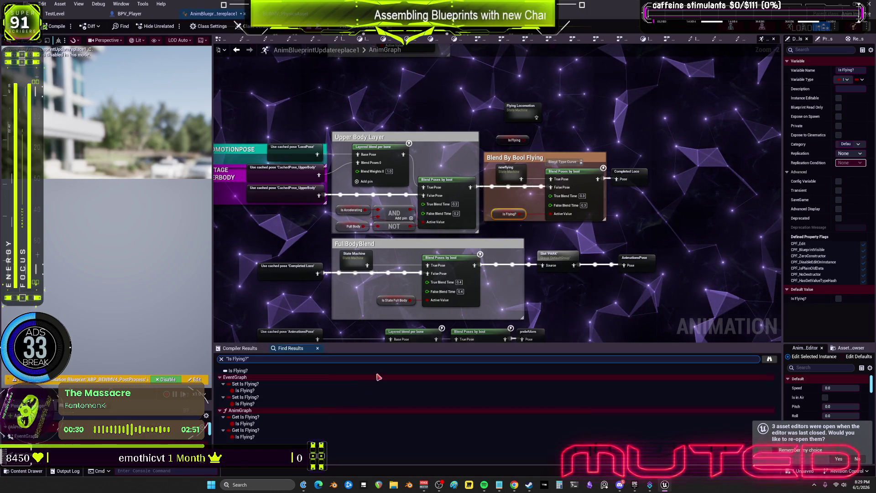
right_click(503, 140)
mouse_move(552, 207)
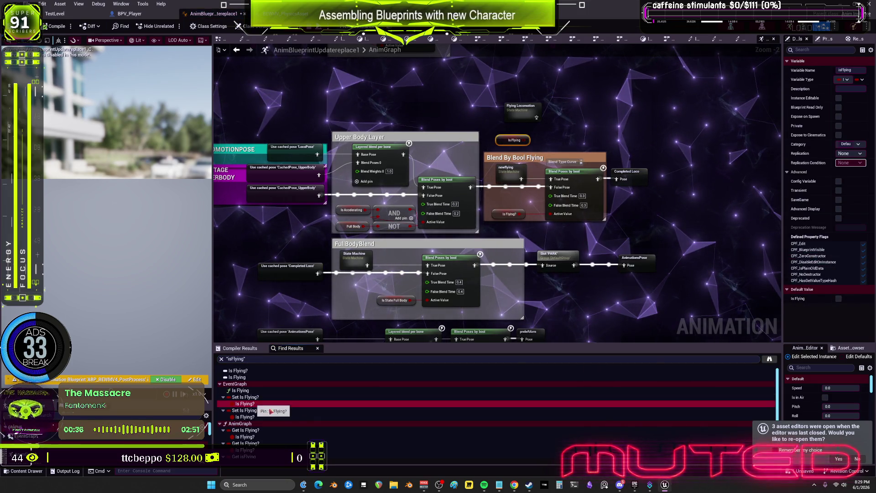
double_click(248, 404)
double_click(263, 424)
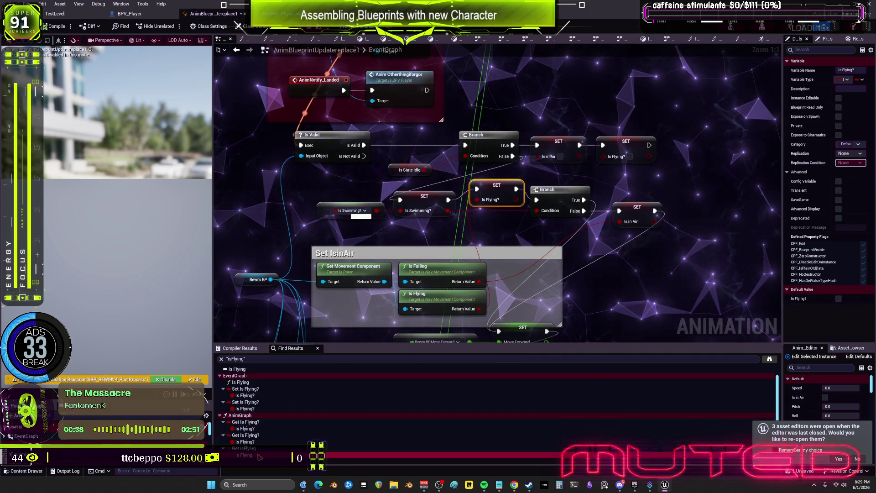
scroll(291, 391, "up", 1)
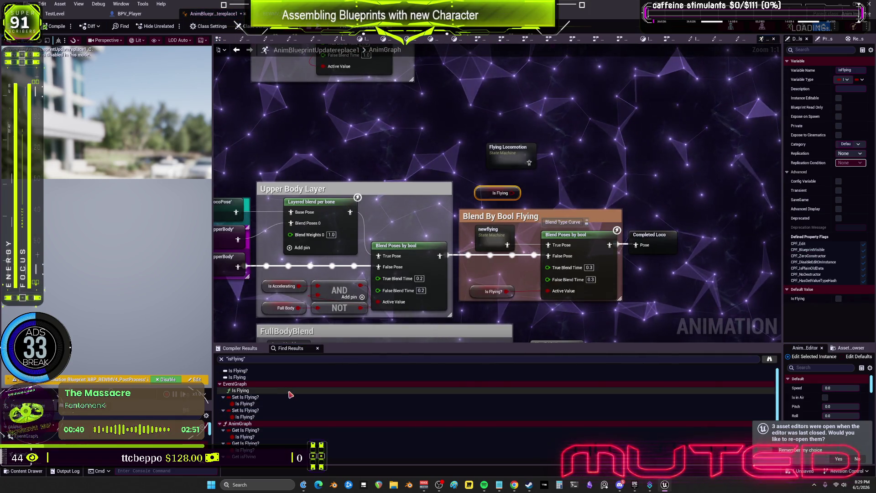
scroll(291, 390, "down", 1)
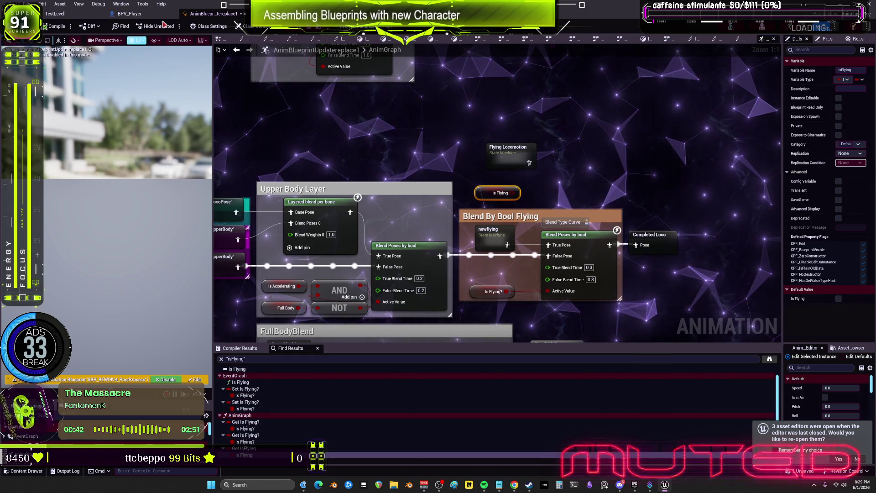
Search 'flying' in BPV_Player and locate the old SET Is Flying node in the INPUT graph
key("ctrl+Tab")
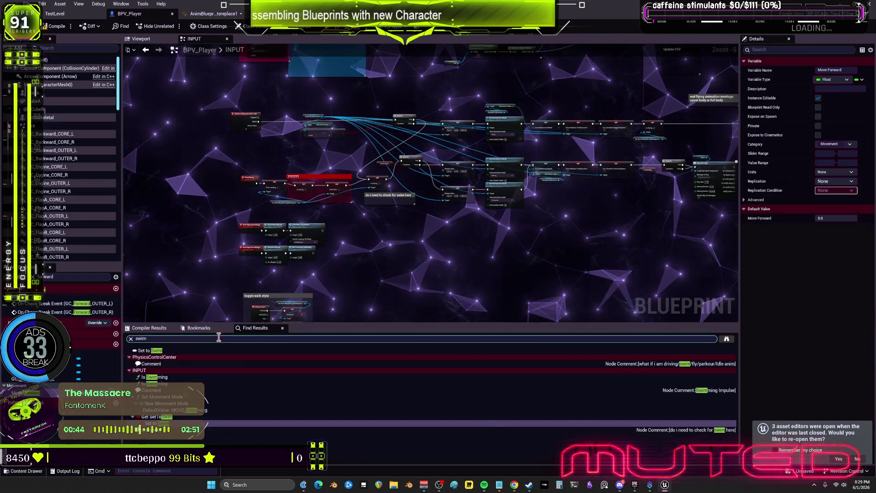
type("flying")
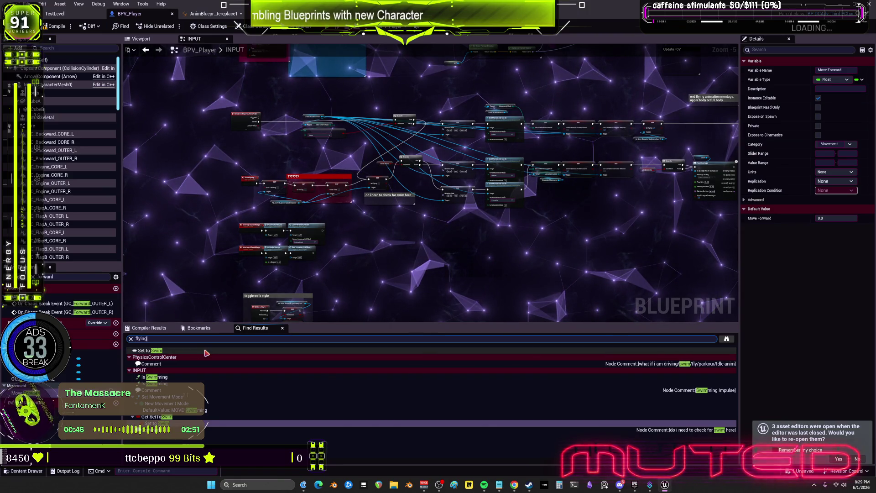
key("Return")
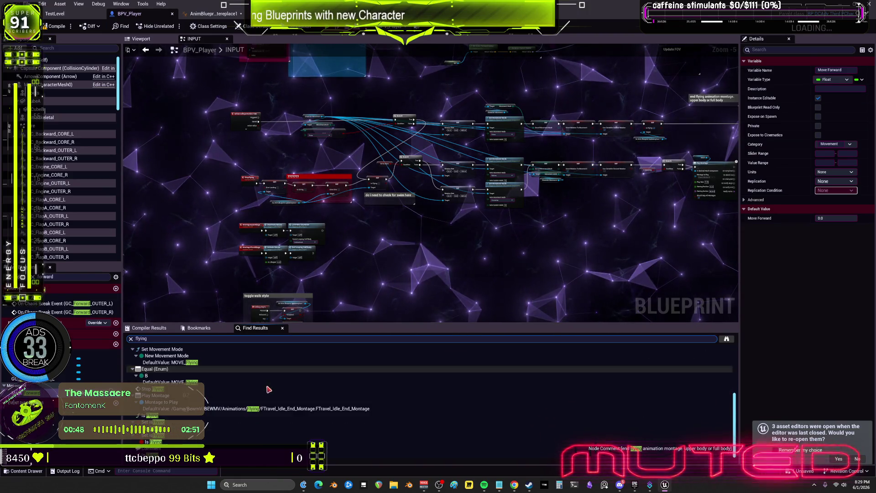
double_click(263, 429)
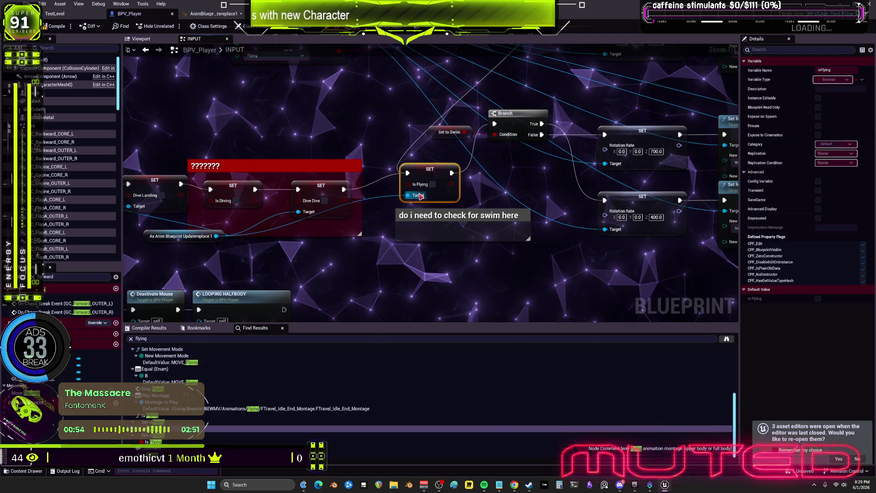
left_click(234, 15)
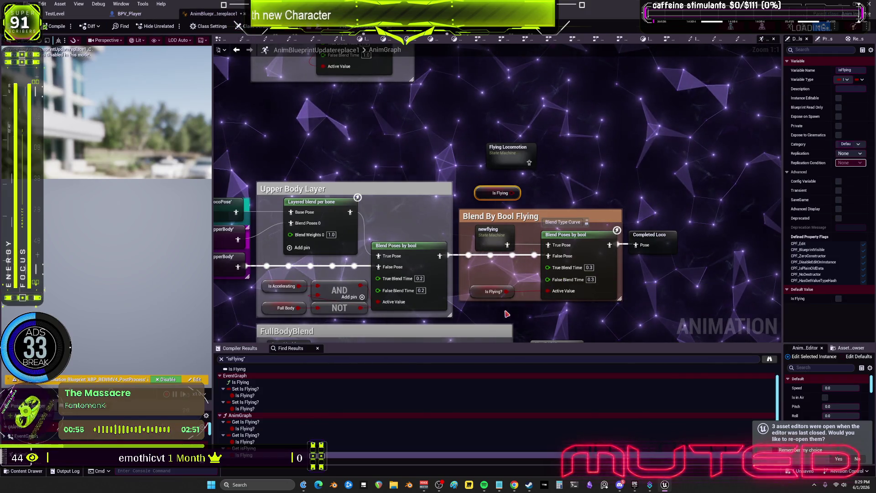
left_click(129, 14)
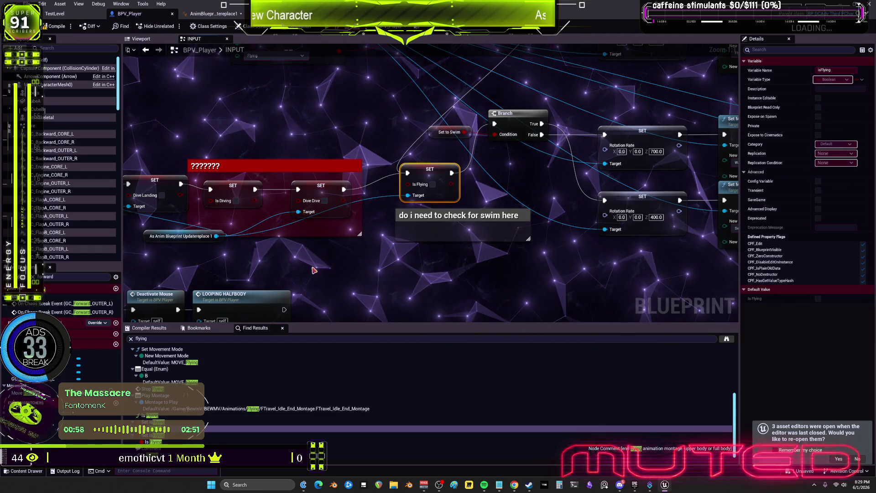
From the As Anim Blueprint cast, add Set Is Flying? wired into the Branch and delete the old setter
left_click(218, 255)
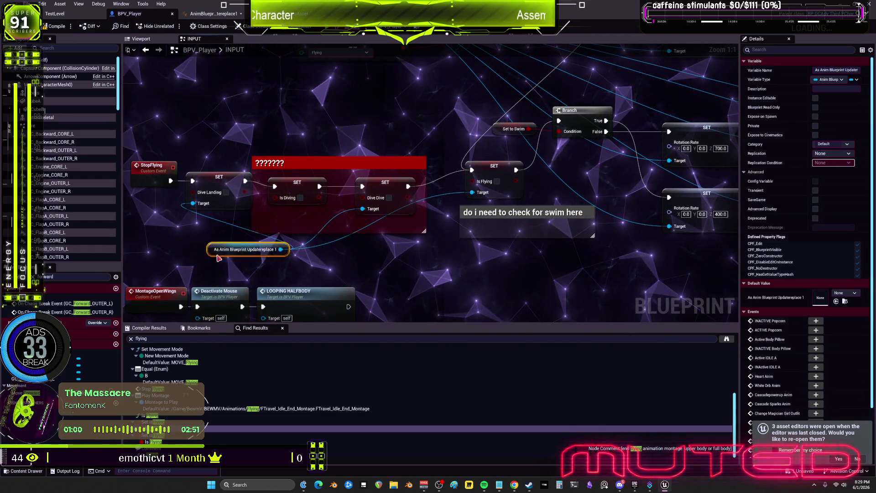
left_click_drag(259, 259, 417, 260)
type("set is")
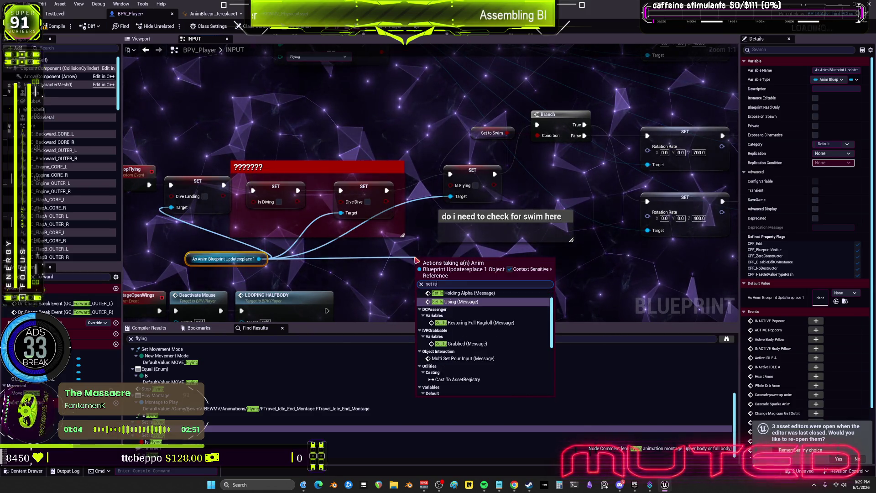
type(" flying")
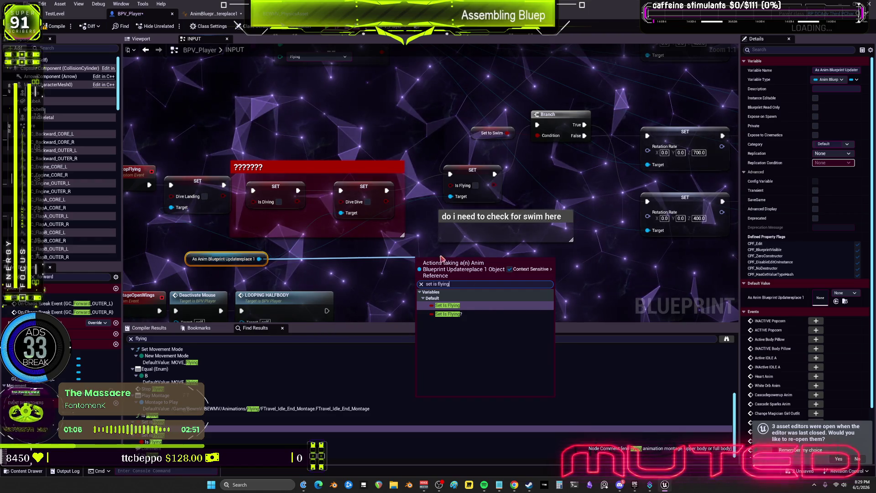
left_click(449, 314)
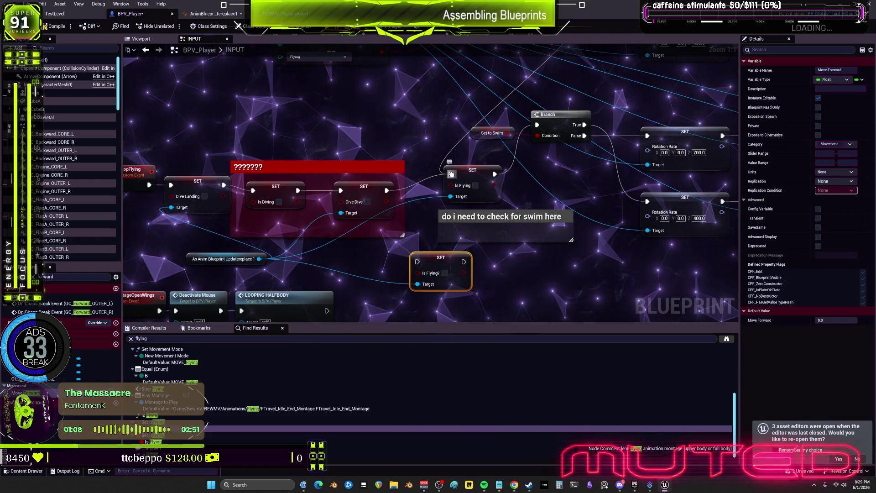
left_click_drag(451, 174, 424, 267)
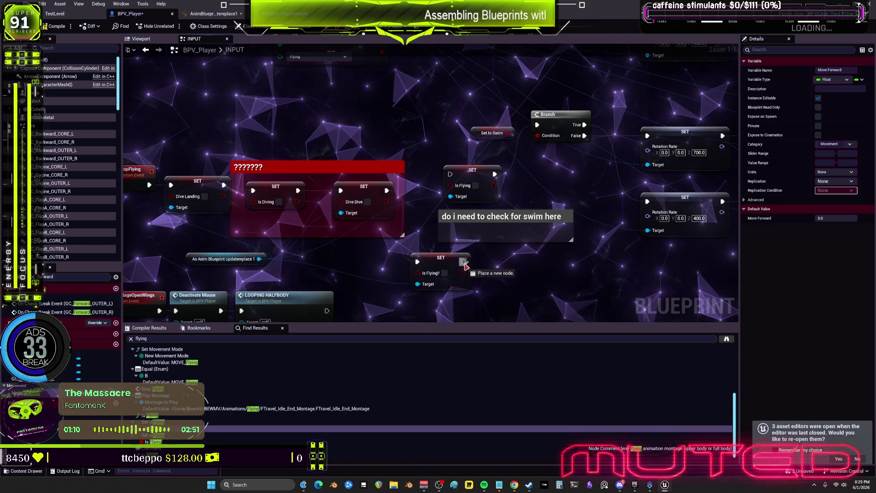
left_click_drag(539, 128, 537, 125)
left_click(470, 197)
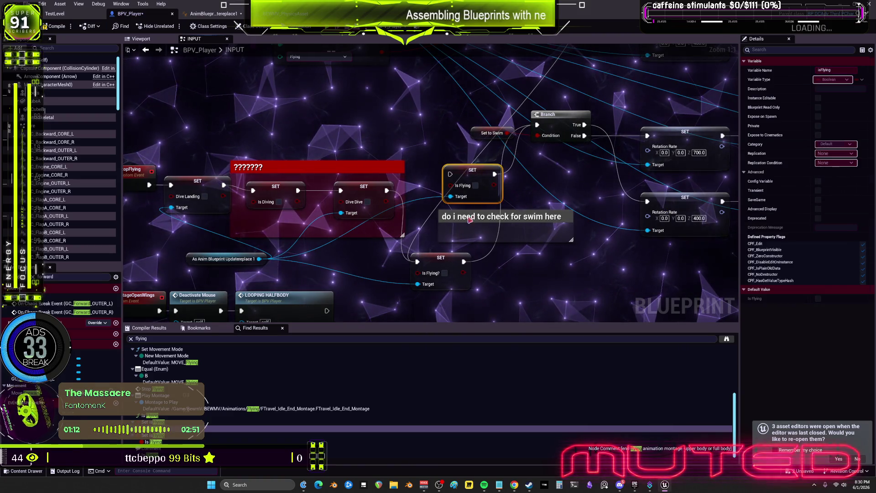
key("Delete")
left_click_drag(459, 257, 486, 164)
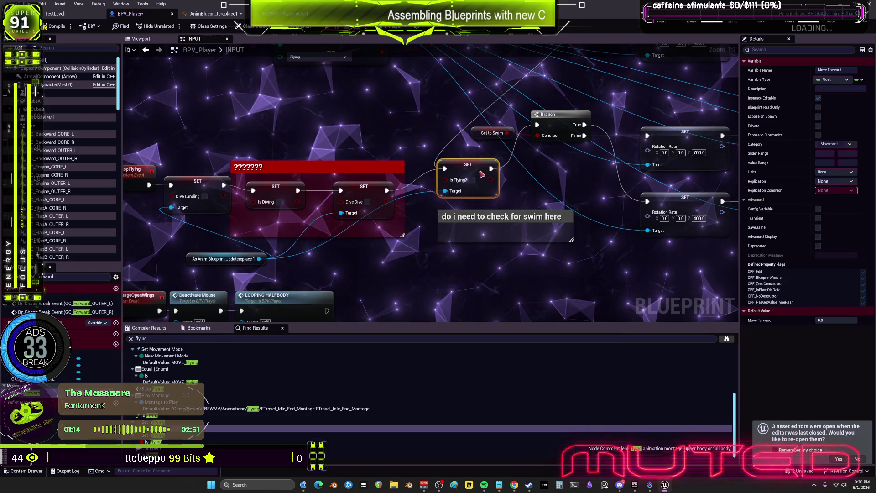
left_click(219, 419)
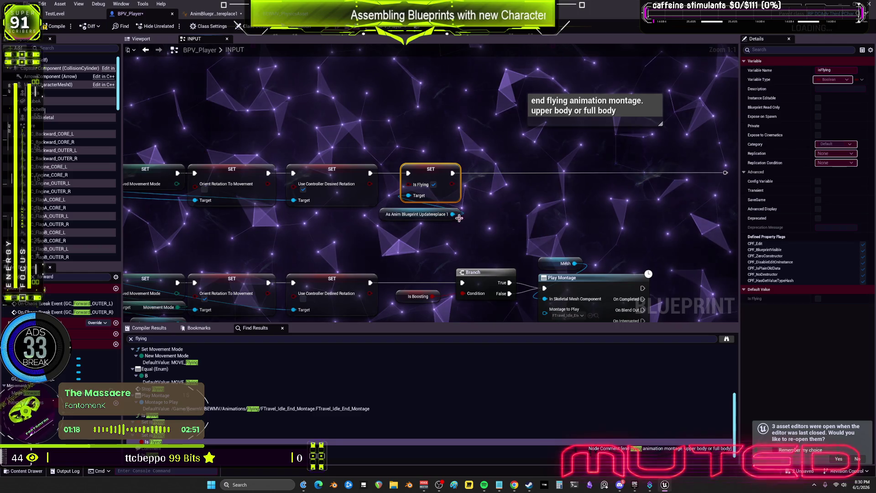
Add a checked Set Is Flying? node from the anim blueprint cast pin
left_click_drag(452, 214, 496, 223)
type("et is flying/")
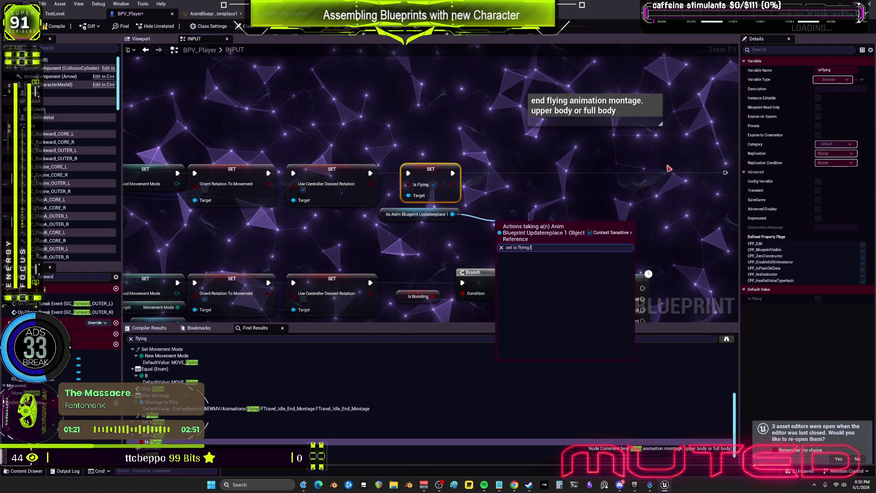
key("BackSpace")
type("?")
key("Return")
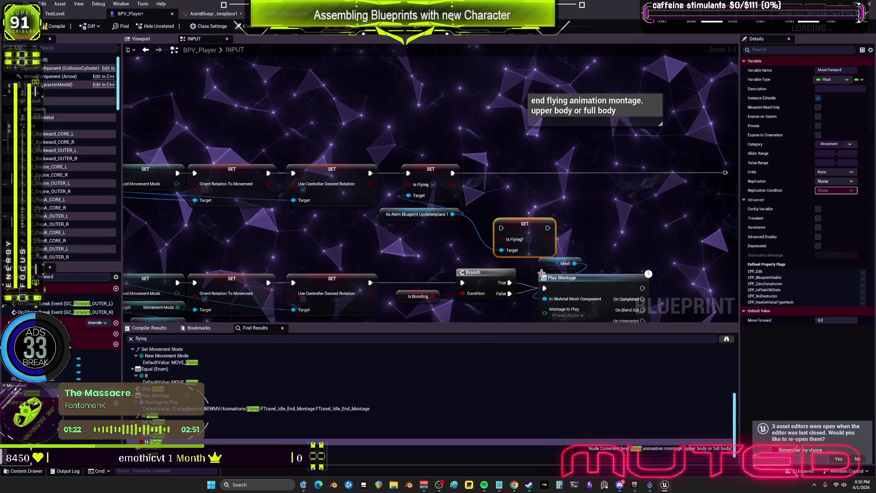
left_click(523, 206)
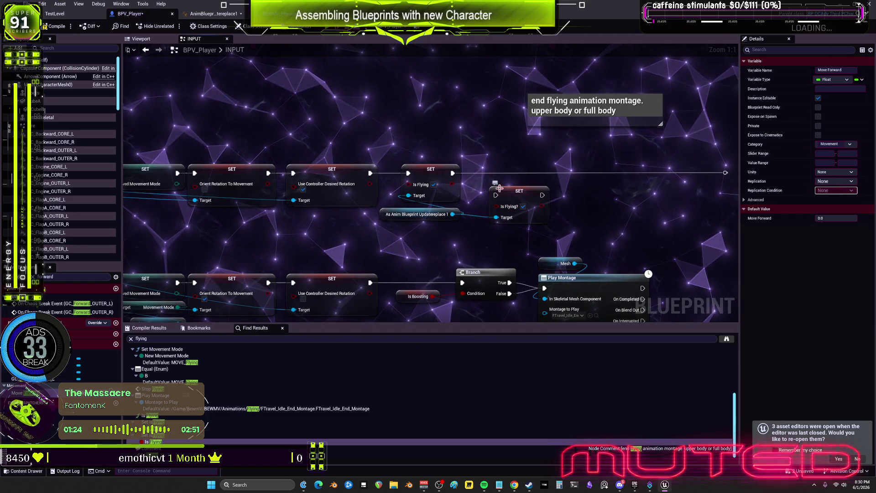
Wire Use Controller Desired Rotation's exec into the new setter, delete the old one, and compile
mouse_move(408, 173)
left_mouse_down()
mouse_move(500, 200)
mouse_move(421, 178)
left_mouse_up()
left_click(431, 168)
key("Delete")
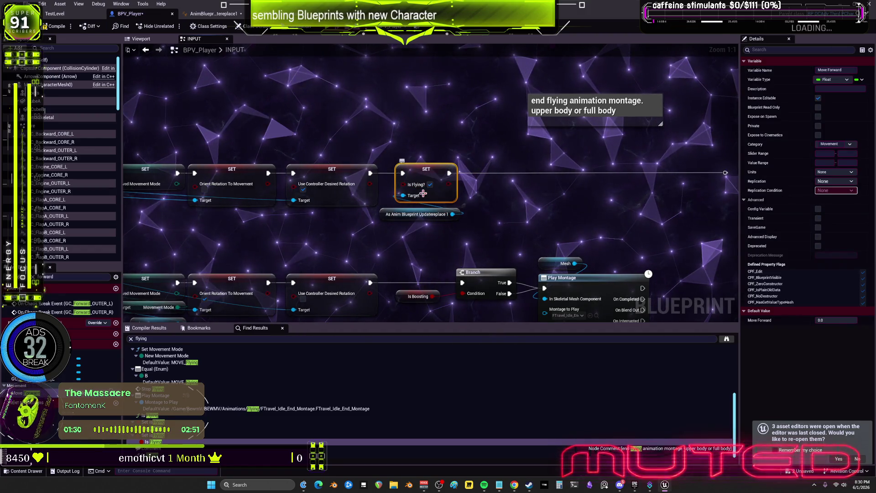
left_click(57, 26)
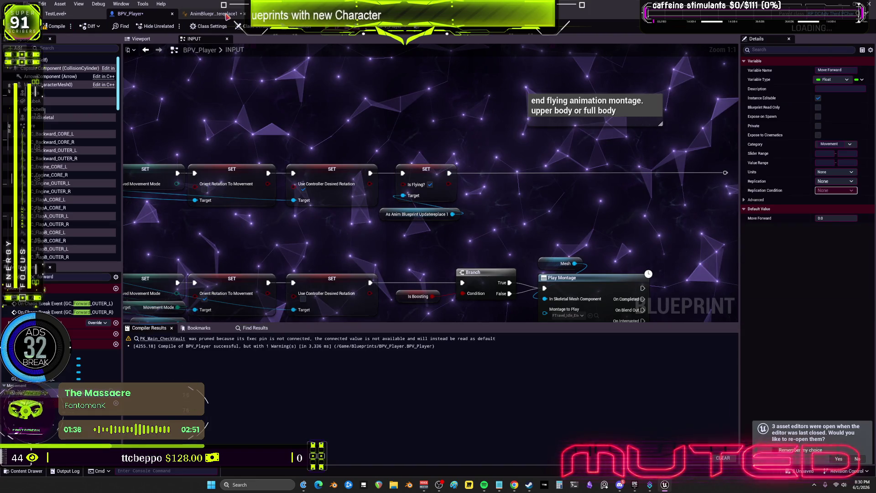
left_click(227, 16)
Delete the stray Is Flying getter and look inside the Flying Locomotion state machine
left_click(511, 193)
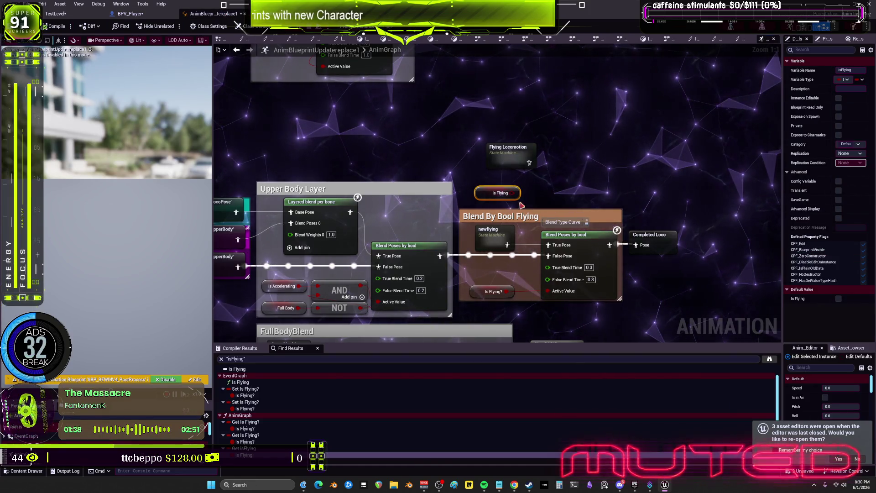
key("Delete")
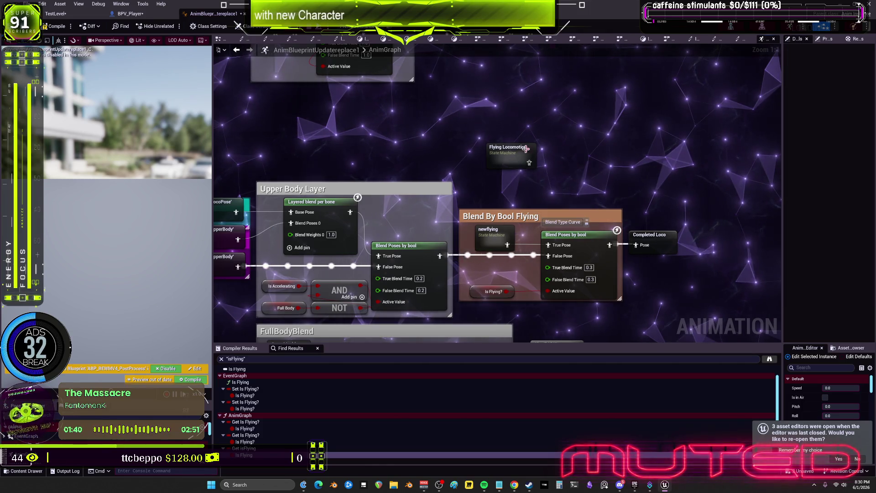
double_click(519, 149)
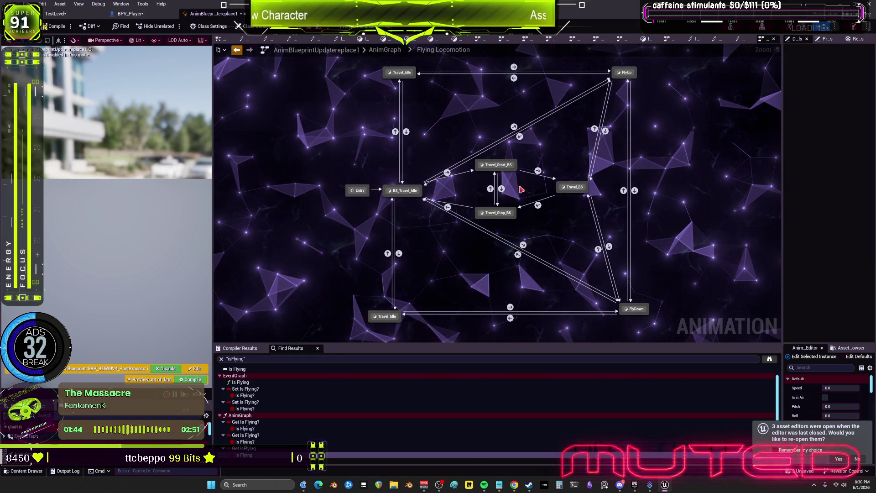
key("alt+Left")
Inspect the newflying state machine, then return to the AnimGraph's WingSlot and DefaultSlot section
double_click(499, 234)
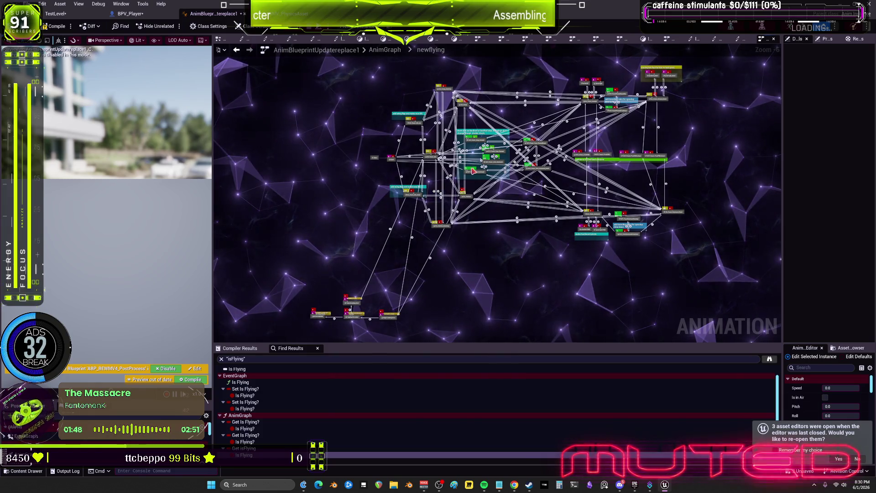
key("alt+Left")
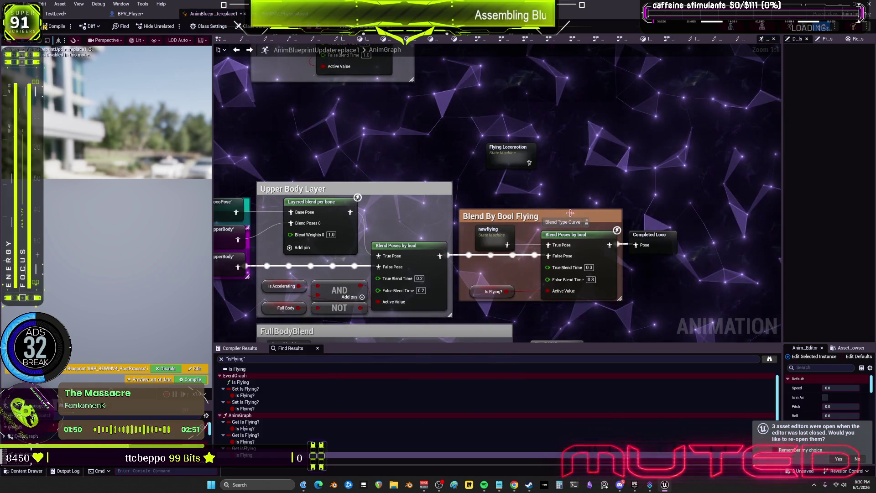
scroll(520, 159, "down", 1)
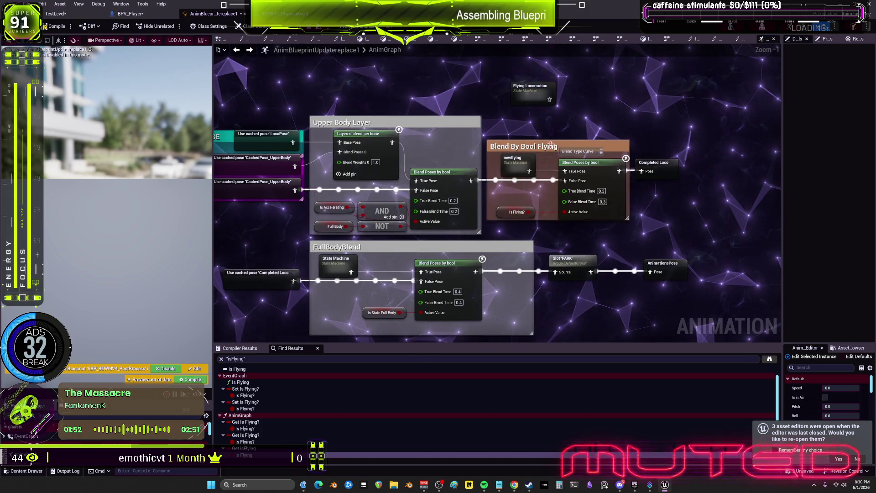
scroll(681, 169, "down", 3)
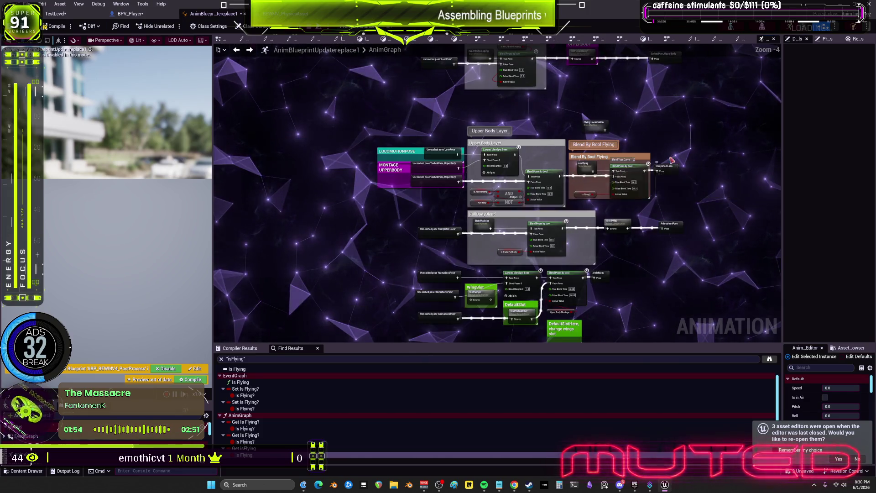
scroll(395, 231, "up", 2)
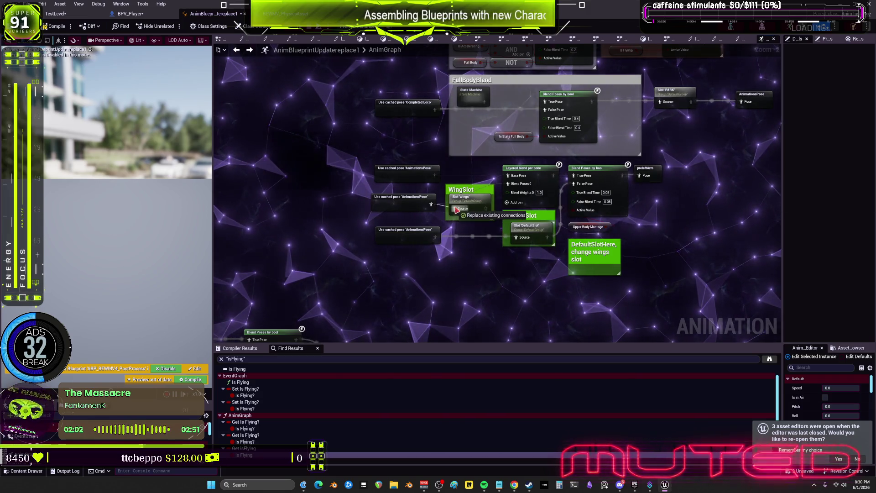
Move the Layered blend per bone wire onto the WingSlot pin, then pan up to the blend sections
left_click_drag(509, 181, 495, 197)
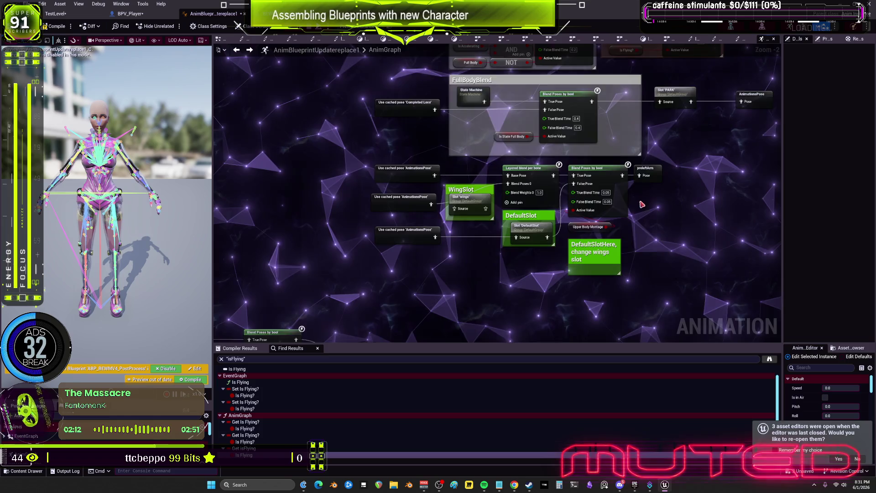
scroll(642, 205, "down", 1)
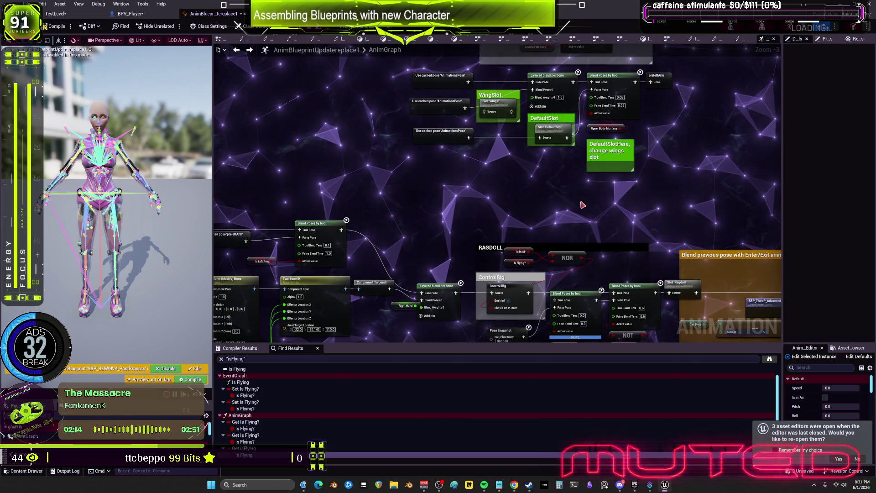
mouse_move(718, 138)
left_mouse_down()
mouse_move(602, 237)
mouse_move(614, 315)
left_mouse_up()
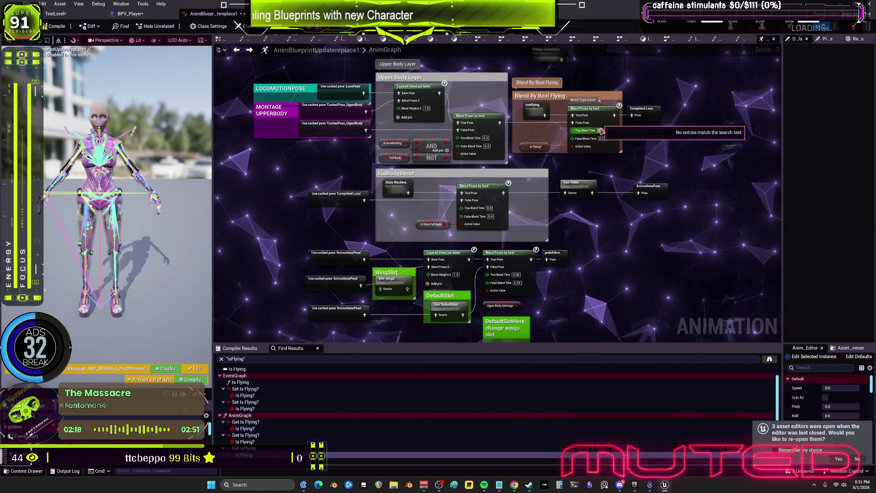
Inspect Completed Loco and Blend Poses by bool in a widened Details panel, then recompile with F7
left_click(650, 110)
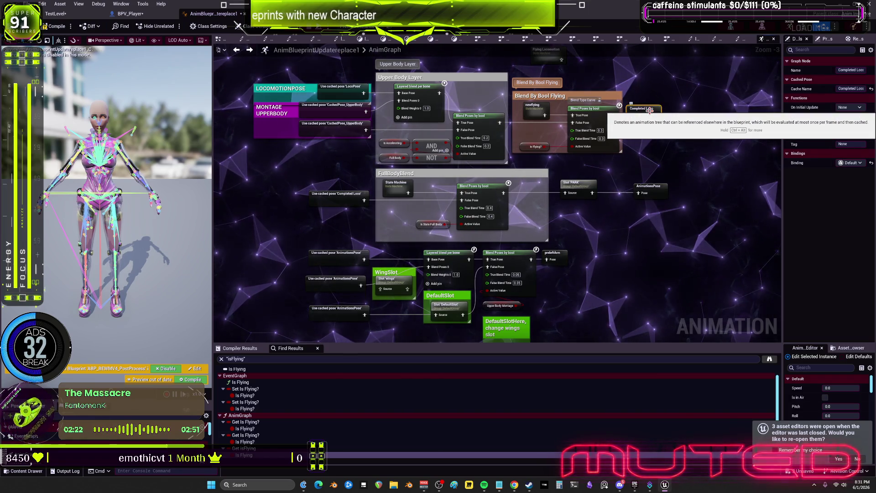
right_click(396, 185)
left_click(593, 213)
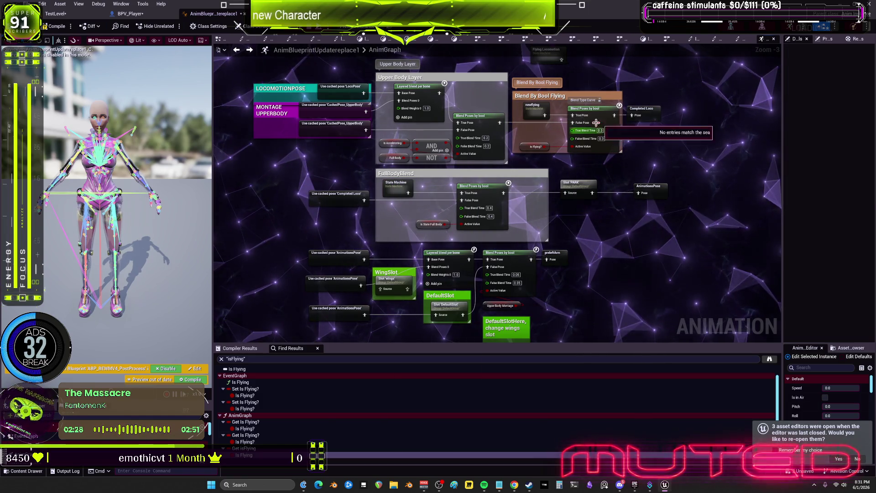
left_click(582, 129)
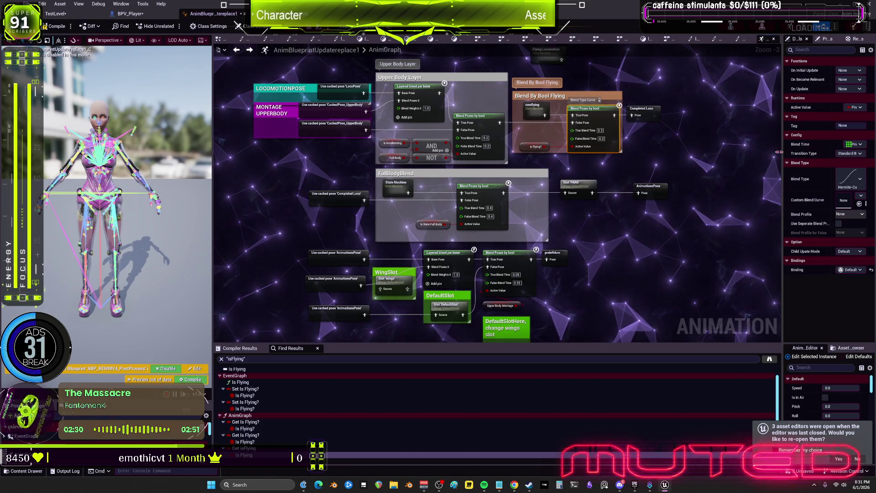
mouse_move(783, 157)
left_mouse_down()
mouse_move(688, 157)
mouse_move(712, 159)
left_mouse_up()
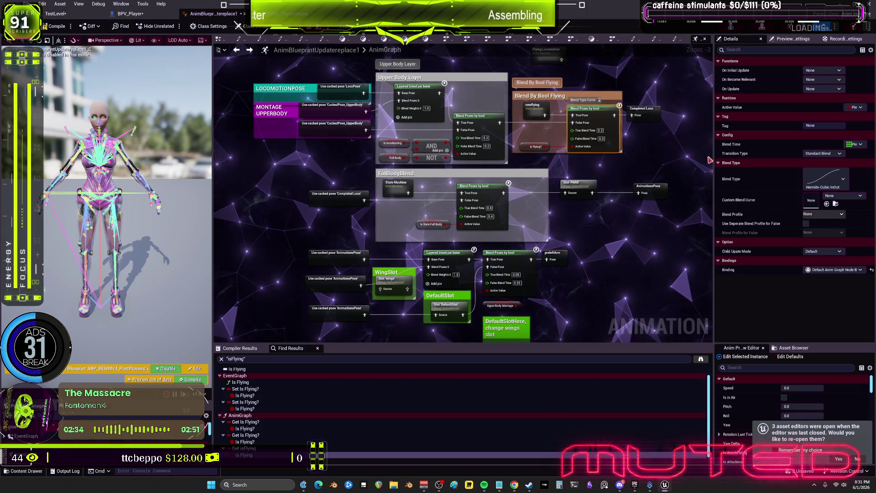
key("F7")
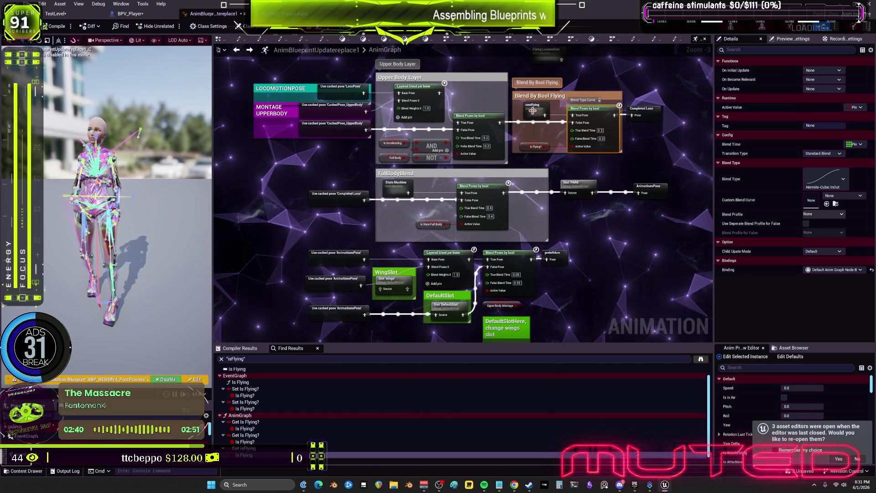
double_click(534, 113)
Inspect newflying's Start state and the BS_Travel_Idle state graph
scroll(387, 194, "up", 5)
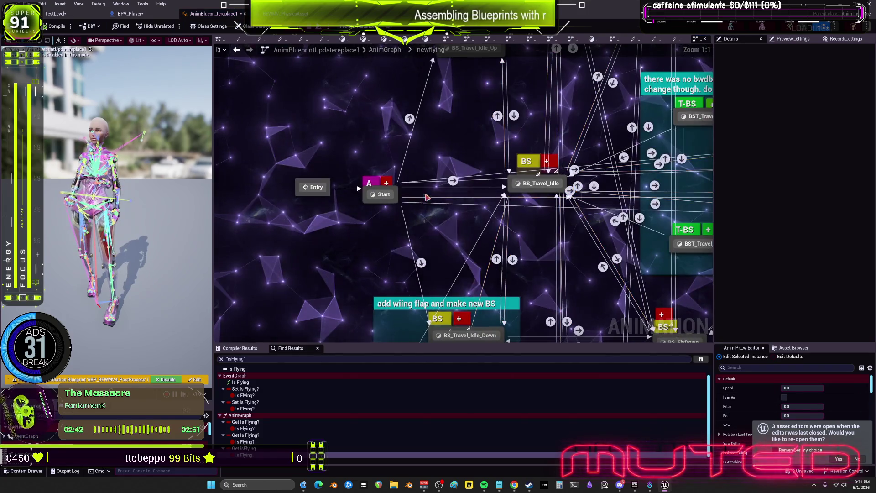
left_click(387, 194)
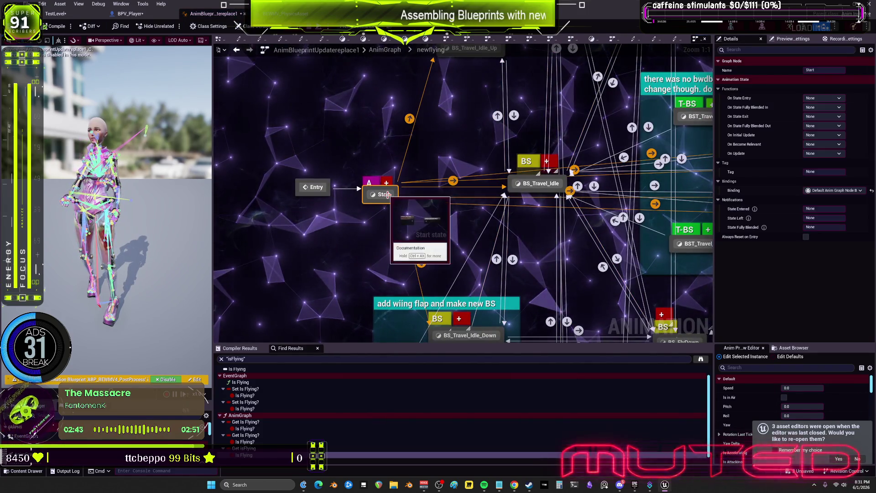
double_click(538, 185)
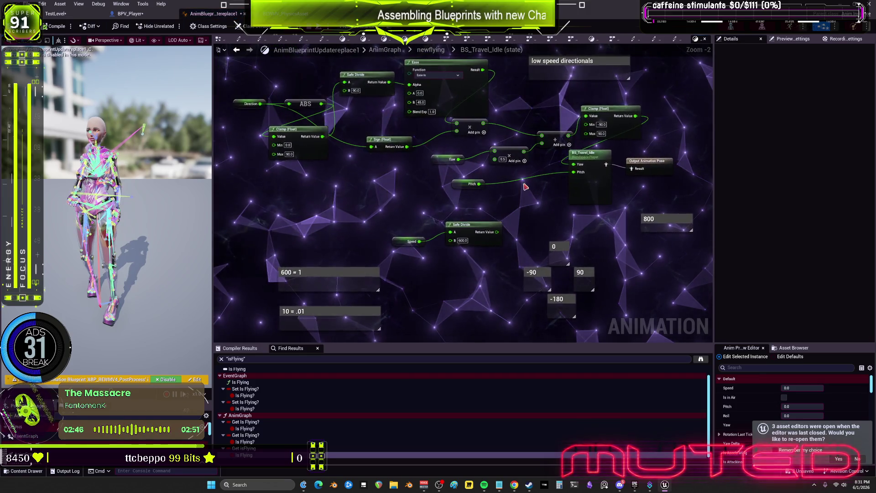
scroll(525, 186, "down", 2)
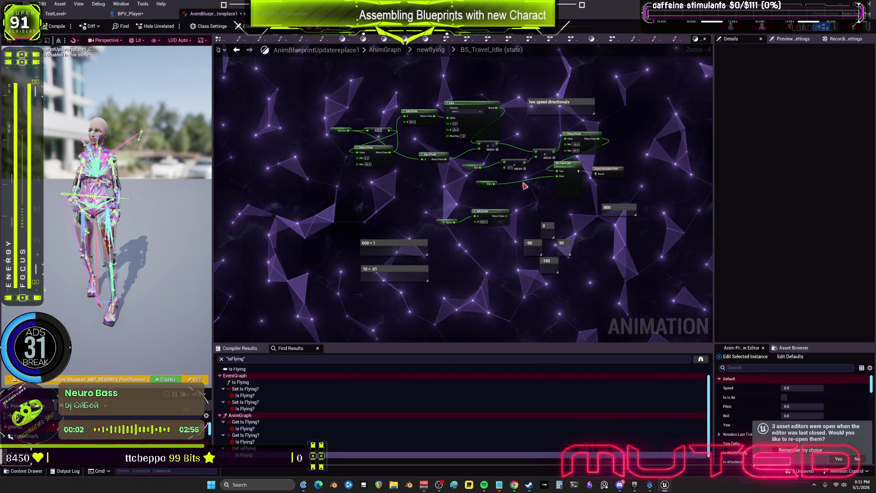
key("alt+Left")
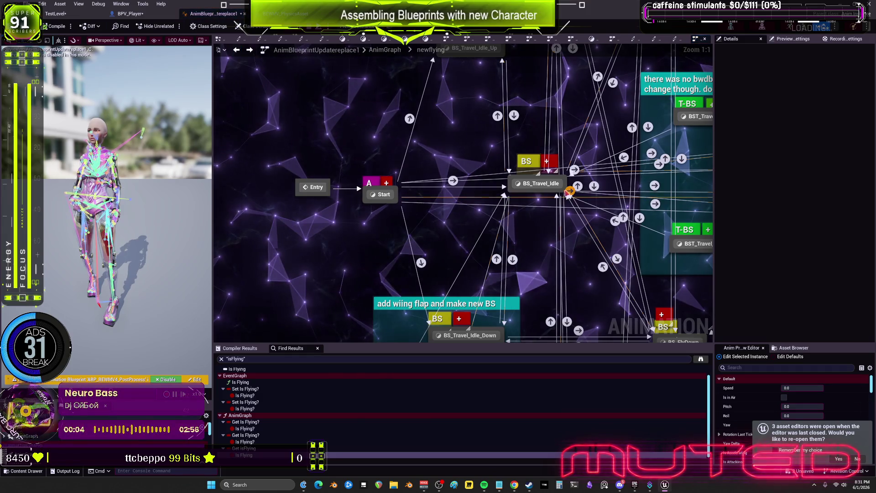
Select BS_Travel_Idle's blend space node and browse to its asset in the Content Browser
left_click(525, 183)
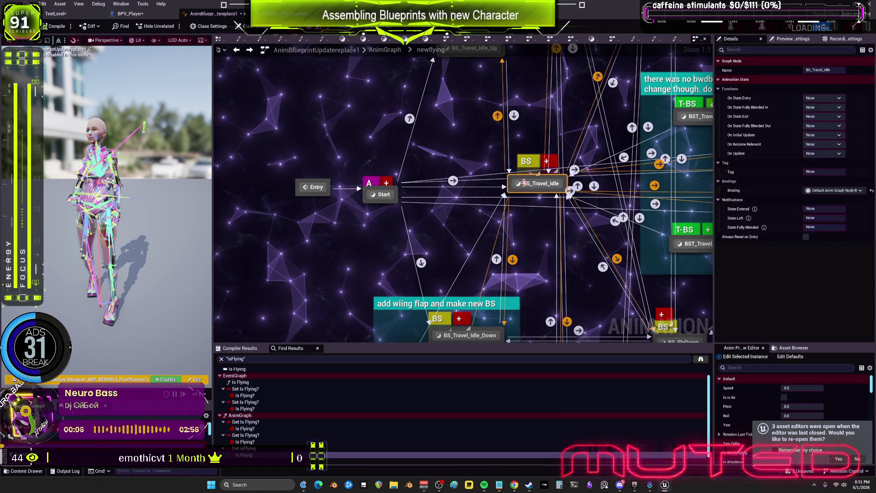
double_click(525, 184)
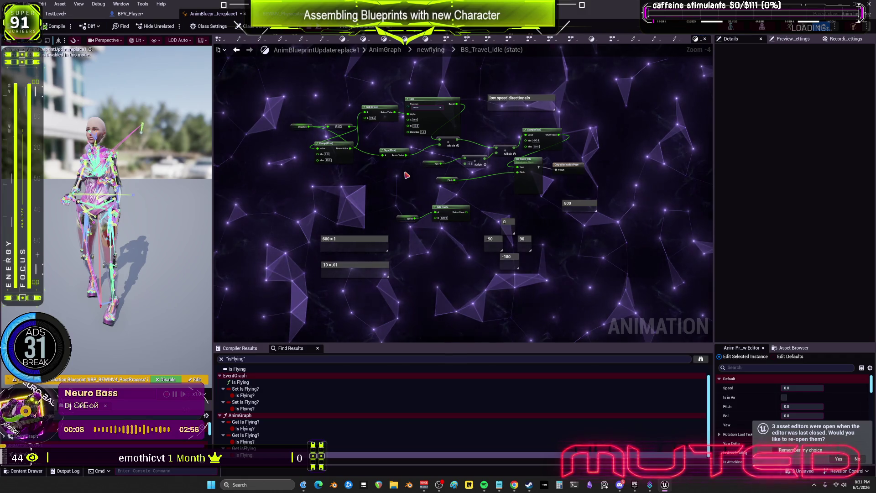
left_click(537, 169)
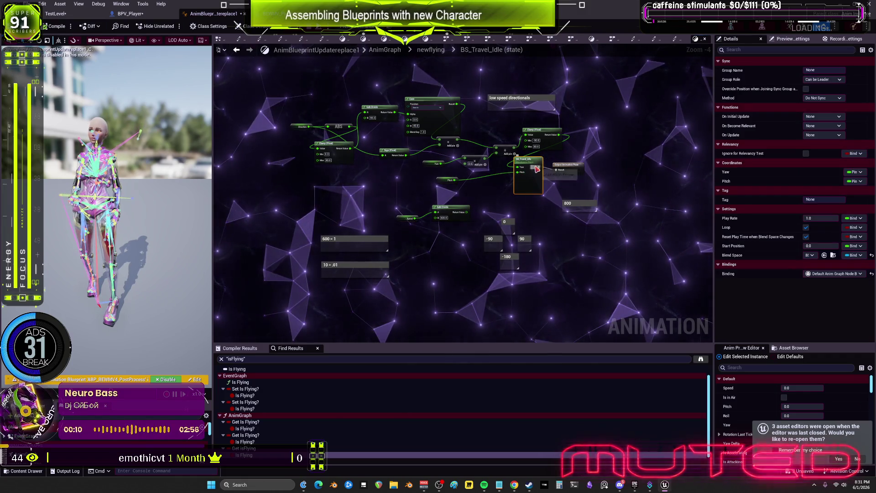
left_click(834, 256)
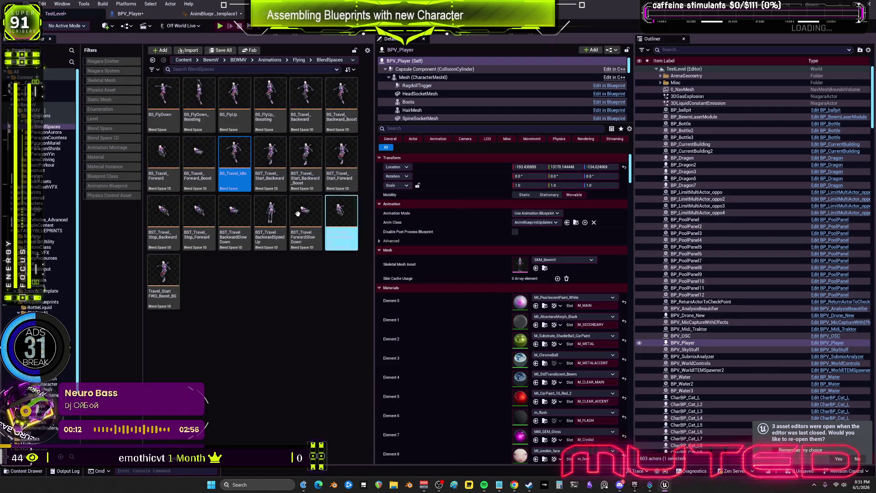
Review BS_Travel_Idle, BST_Travel_Start_Backward_Boost, BS_FlyDown and BS_FlyUp in a maximized blend space editor
double_click(238, 151)
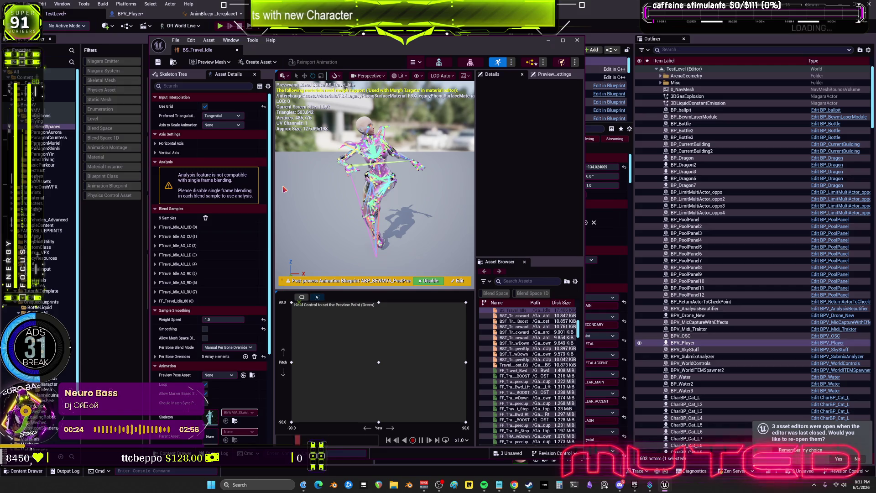
double_click(404, 54)
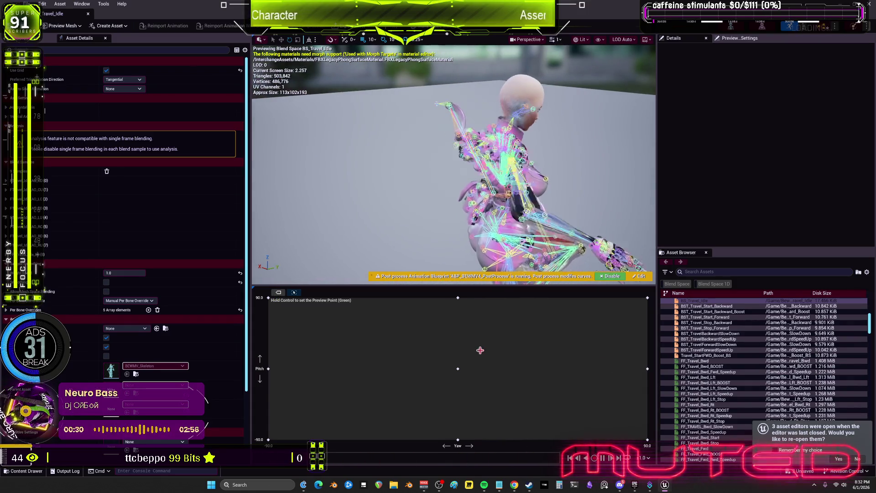
scroll(745, 367, "up", 4)
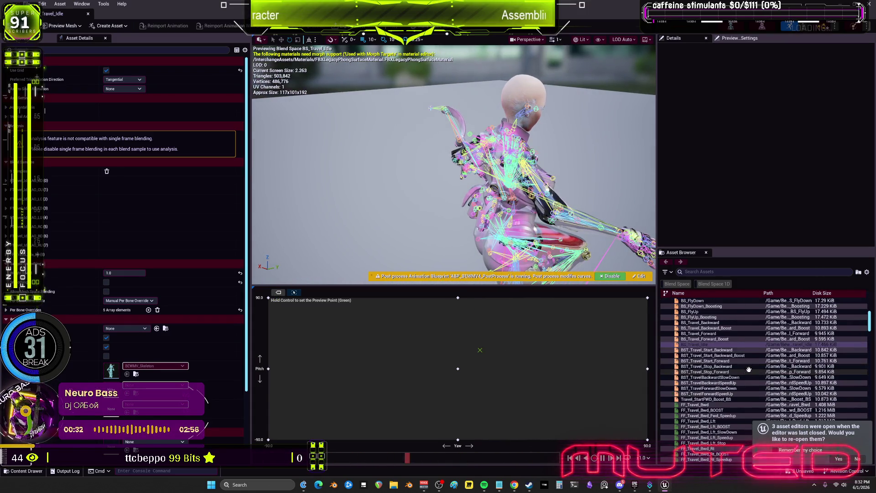
double_click(723, 377)
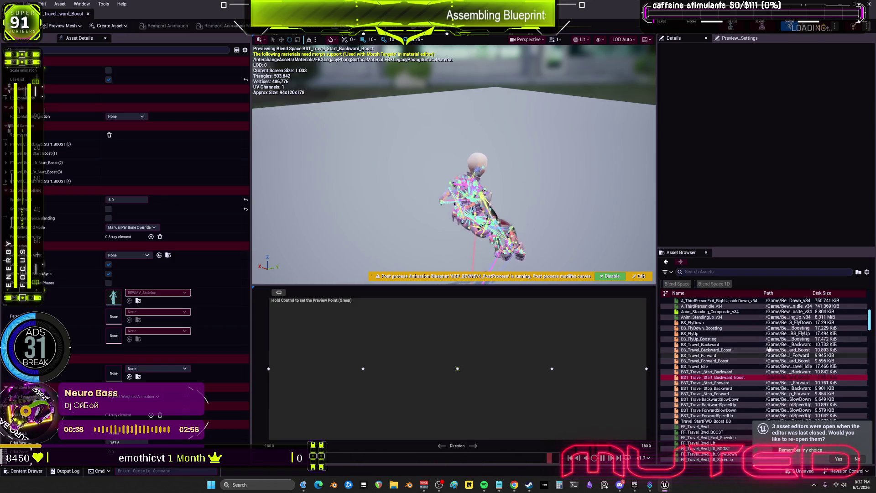
double_click(696, 322)
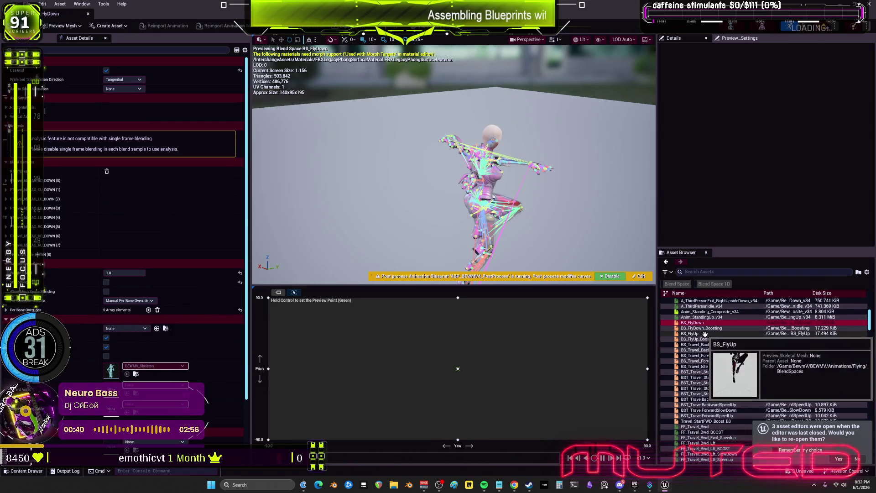
double_click(708, 334)
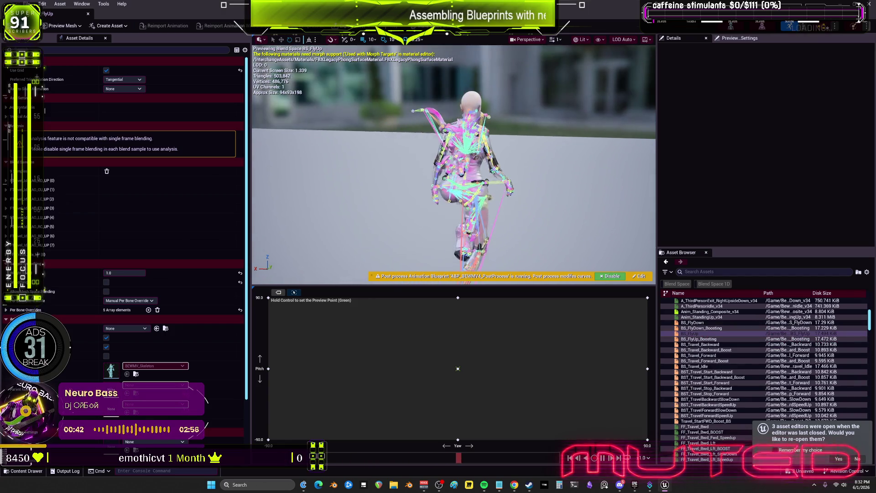
double_click(709, 367)
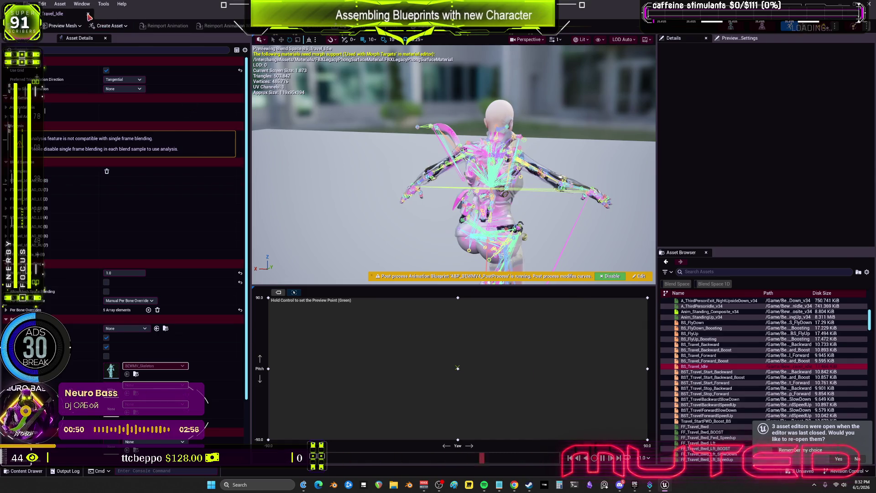
Play-test the level in editor, then bring up the BPV_Player Blueprint
key("alt+Tab")
left_click(219, 26)
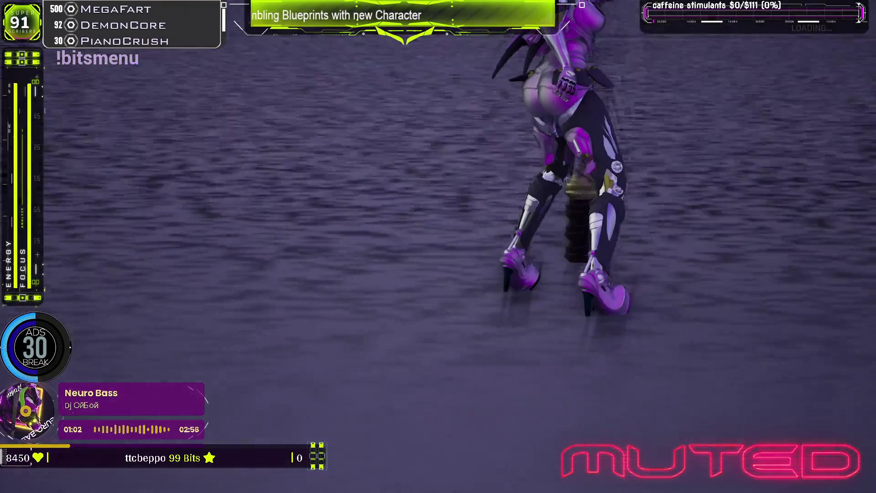
key("alt+Tab")
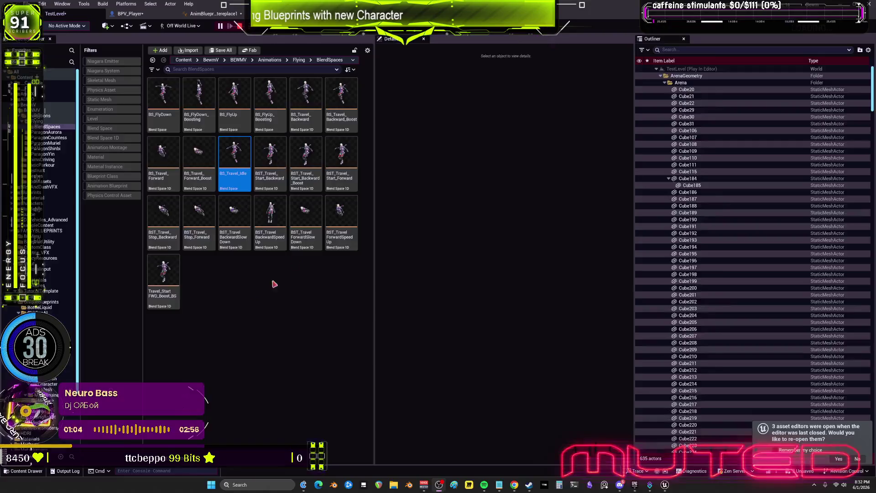
key("alt+Tab")
key("alt+Tab")
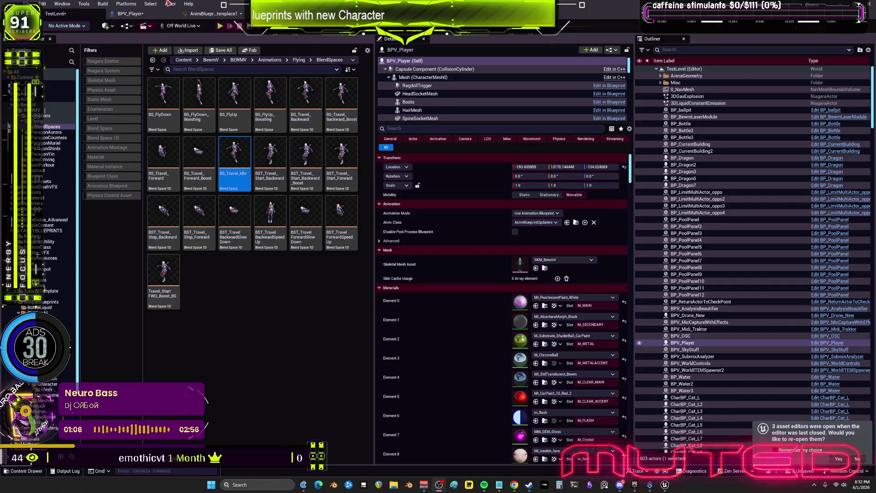
left_click(130, 14)
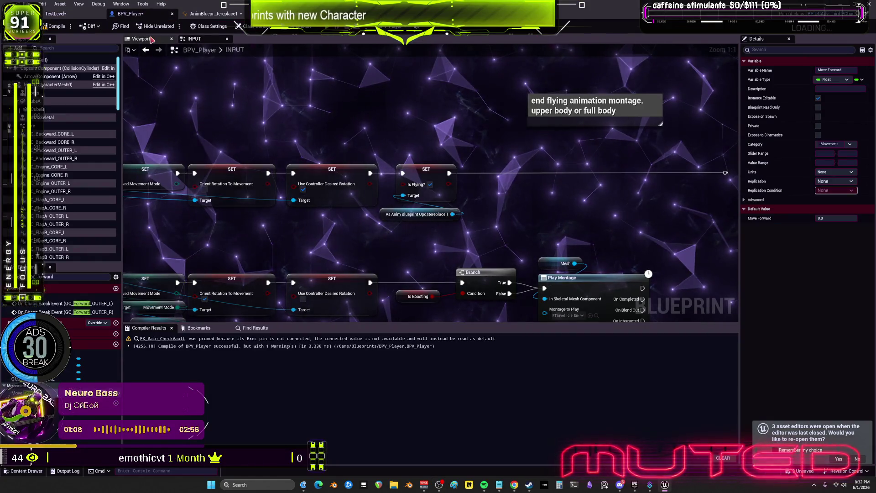
Select BPV_Player's CameraBoom in the Viewport and raise it to Z 143
left_click(141, 39)
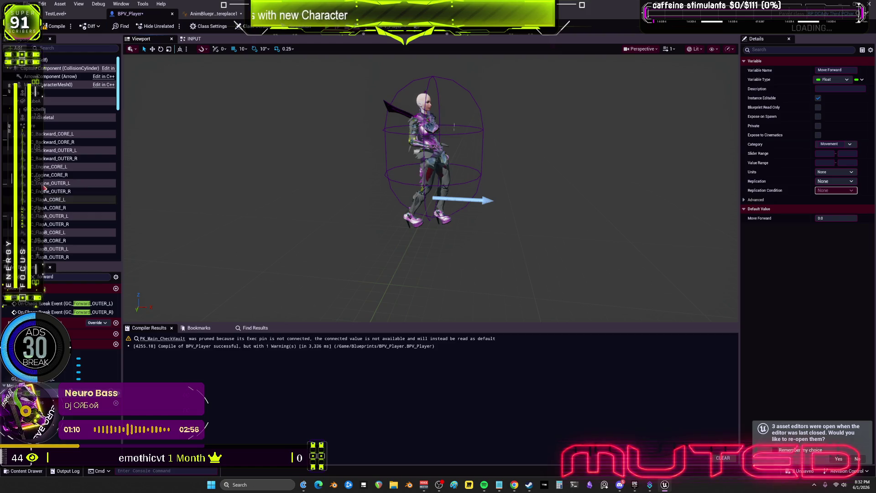
left_click_drag(118, 84, 130, 203)
scroll(73, 203, "down", 5)
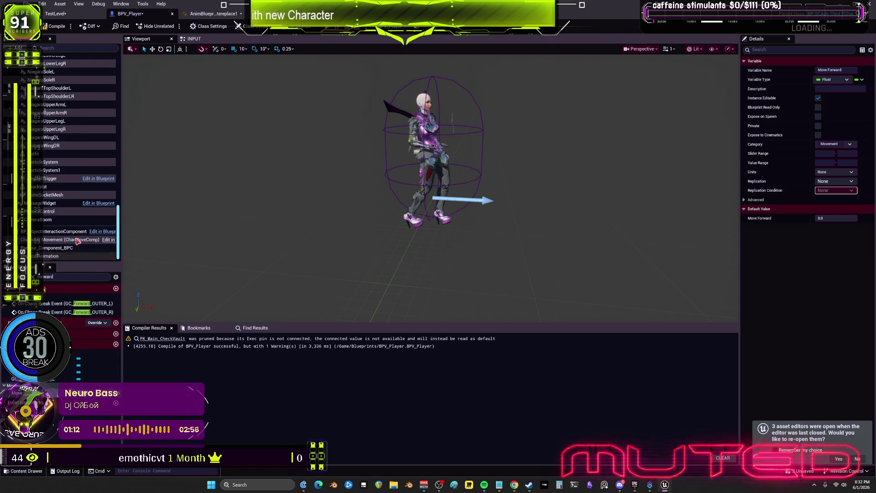
left_click(45, 219)
key("f")
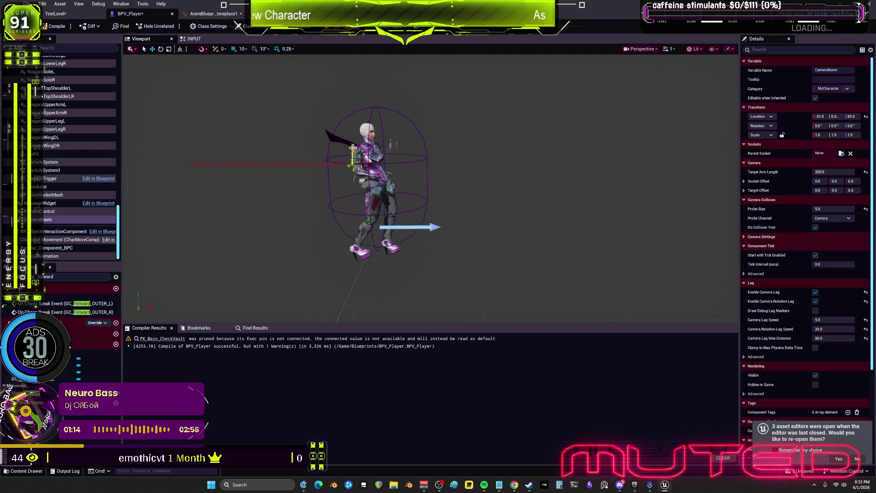
left_click_drag(353, 148, 354, 125)
left_click(20, 393)
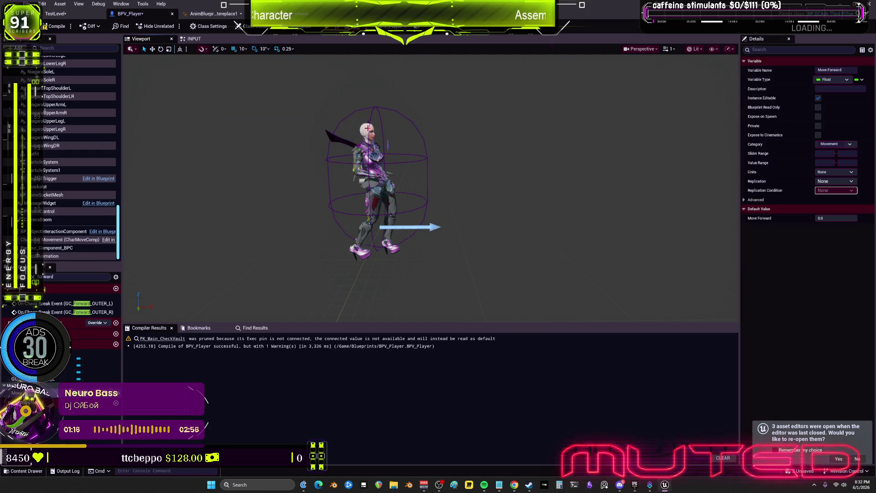
Reset the CameraBoom rotation to zero and compile BPV_Player
left_click(46, 220)
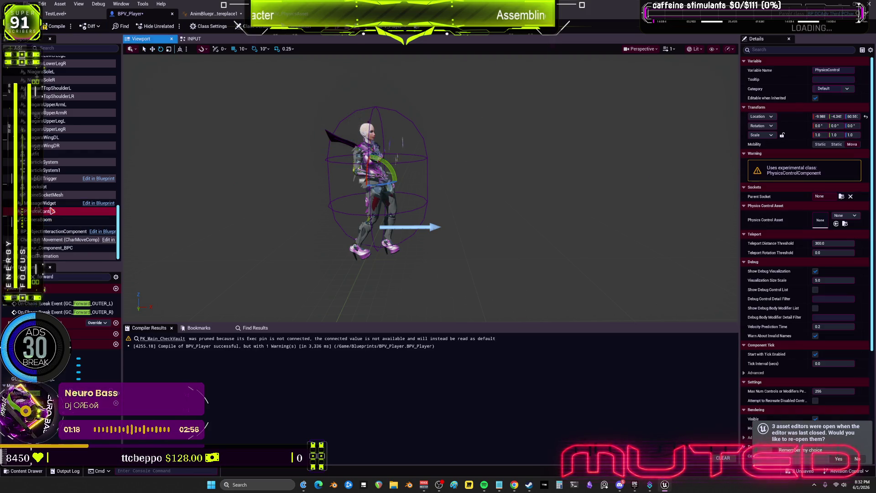
key("e")
mouse_move(375, 114)
left_mouse_down()
mouse_move(377, 123)
mouse_move(376, 114)
left_mouse_up()
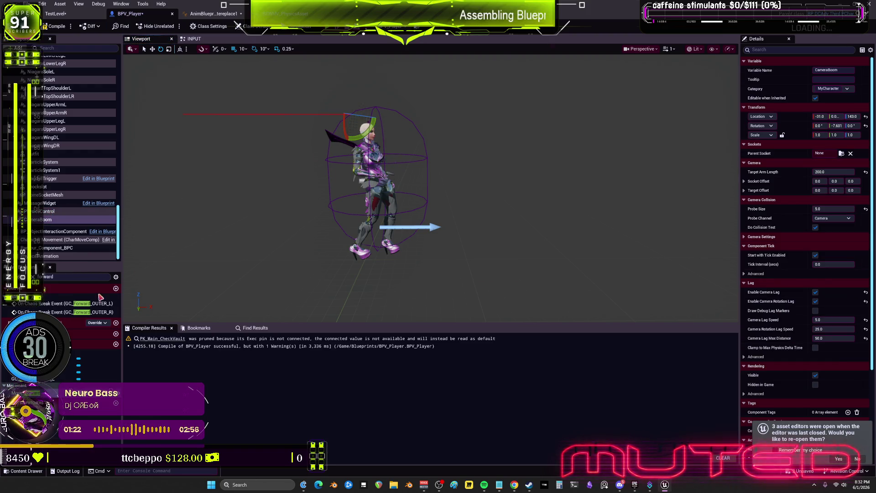
left_click(867, 127)
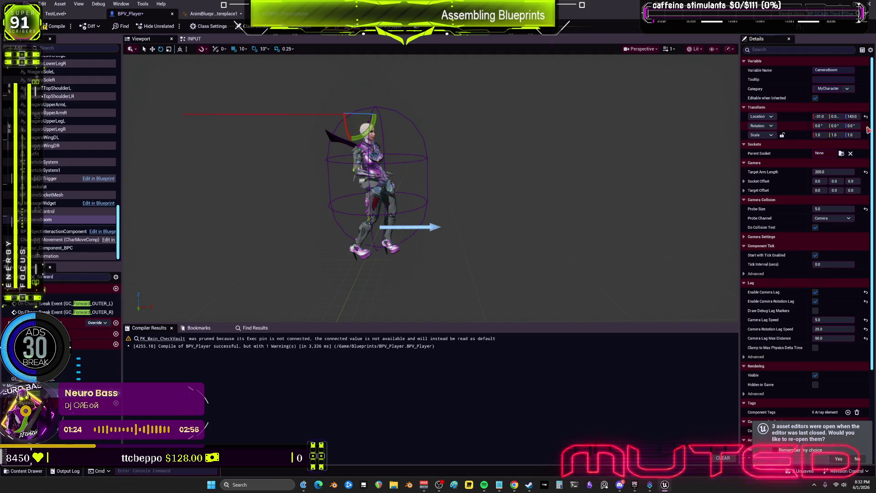
left_click(55, 26)
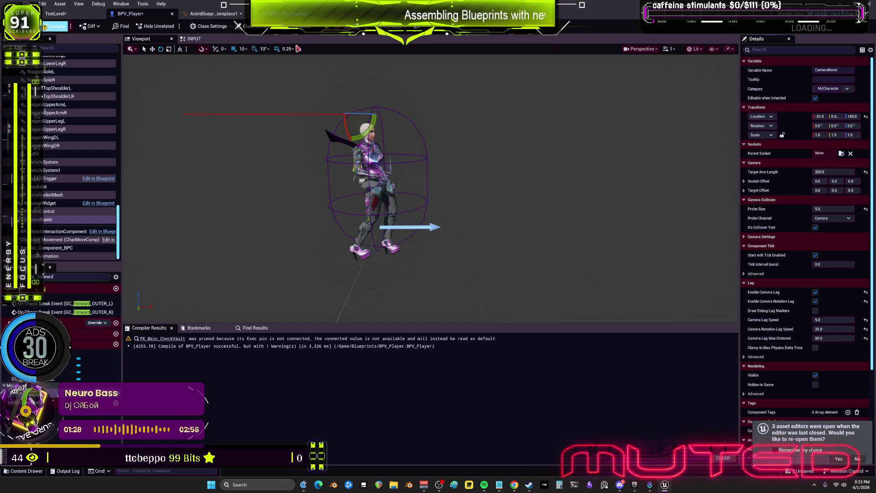
left_click(20, 393)
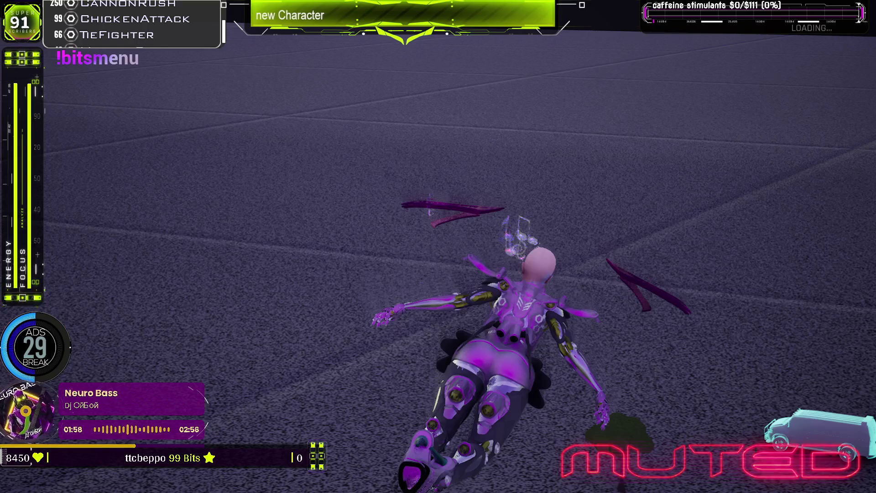
End the raised-camera play-test with Esc and return to the anim blueprint's BS_Travel_Idle graph
key("Escape")
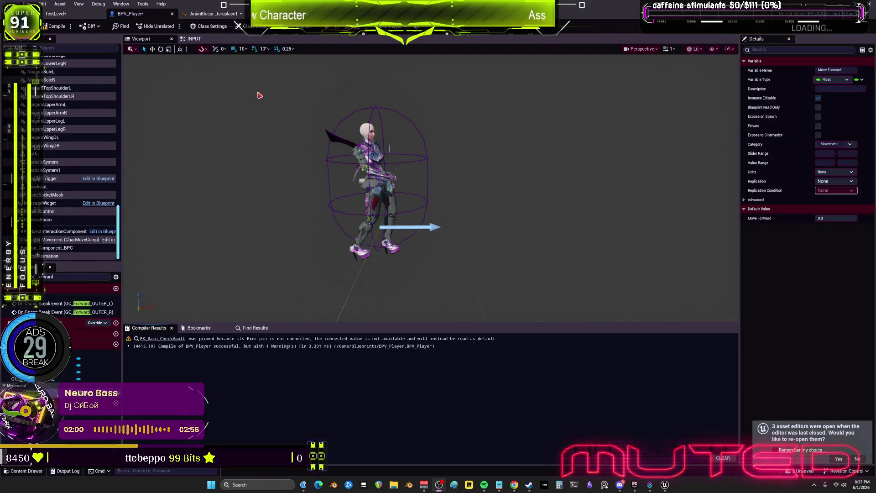
left_click(231, 15)
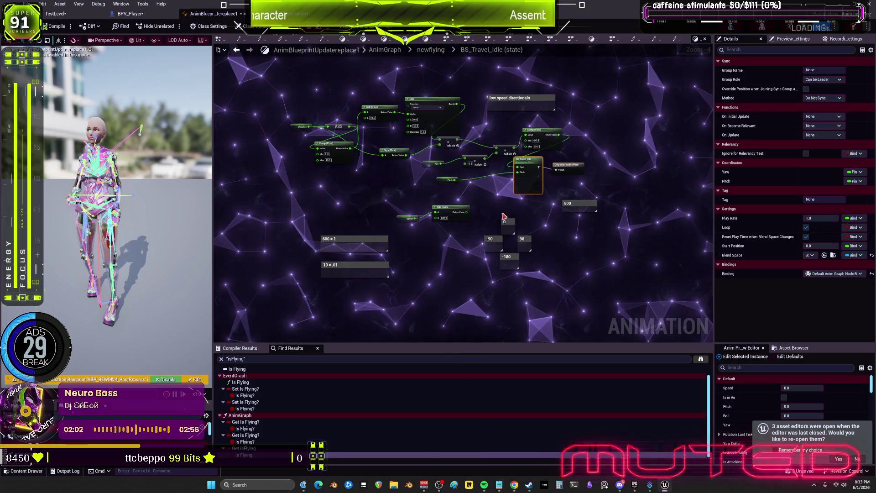
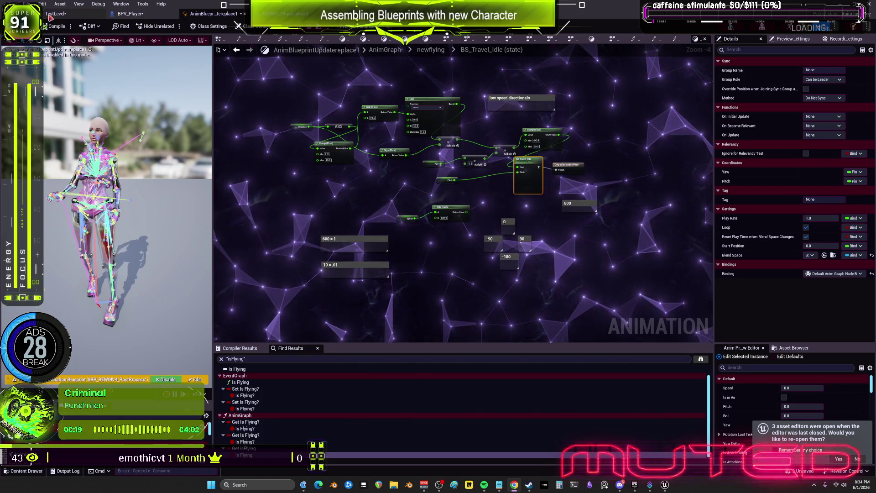
In the BPV_Player blueprint, select the CharacterMesh0 component
left_click(128, 14)
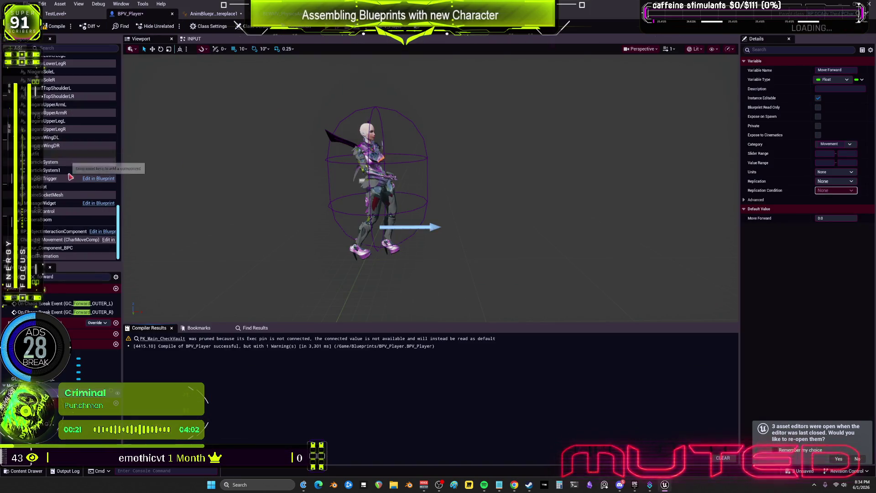
left_click(344, 136)
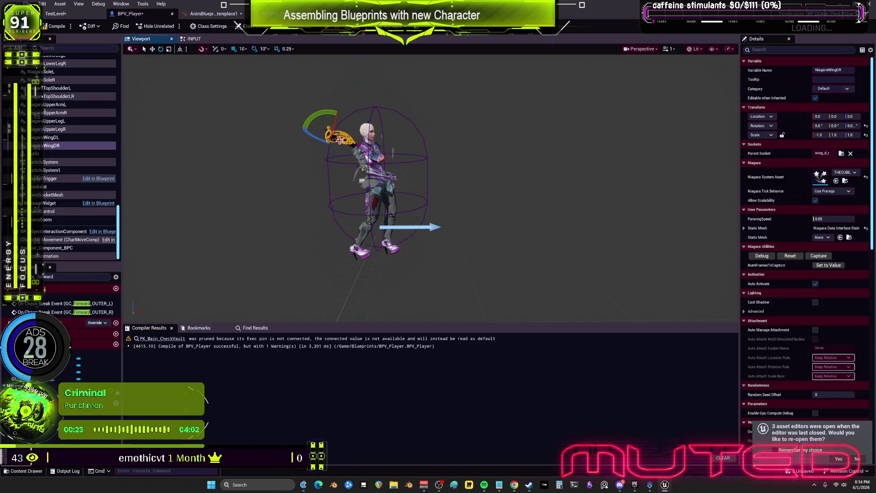
scroll(84, 147, "up", 10)
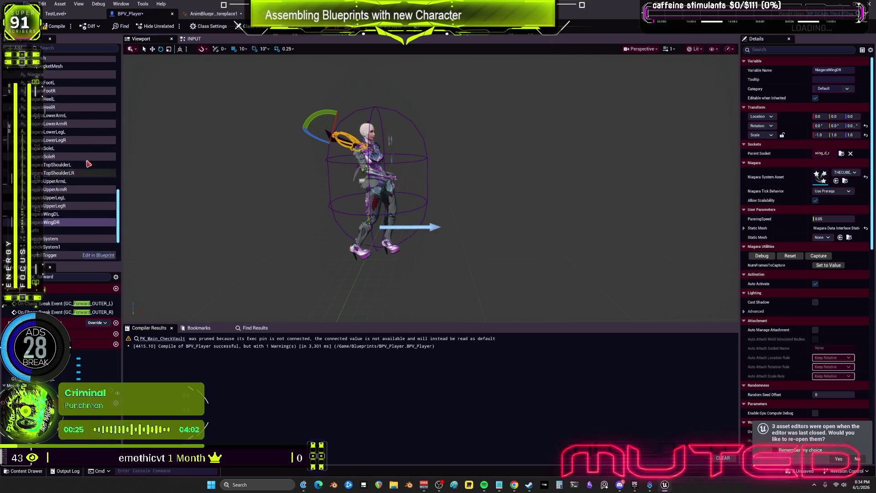
scroll(83, 146, "up", 10)
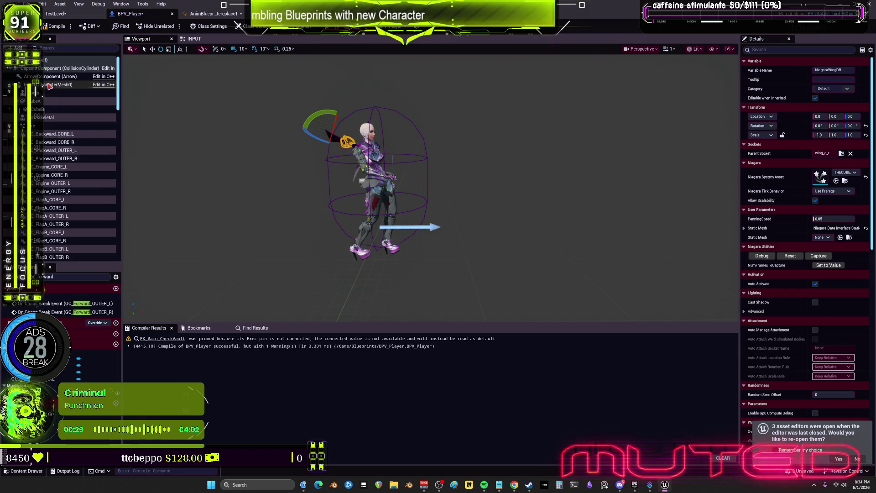
left_click(55, 84)
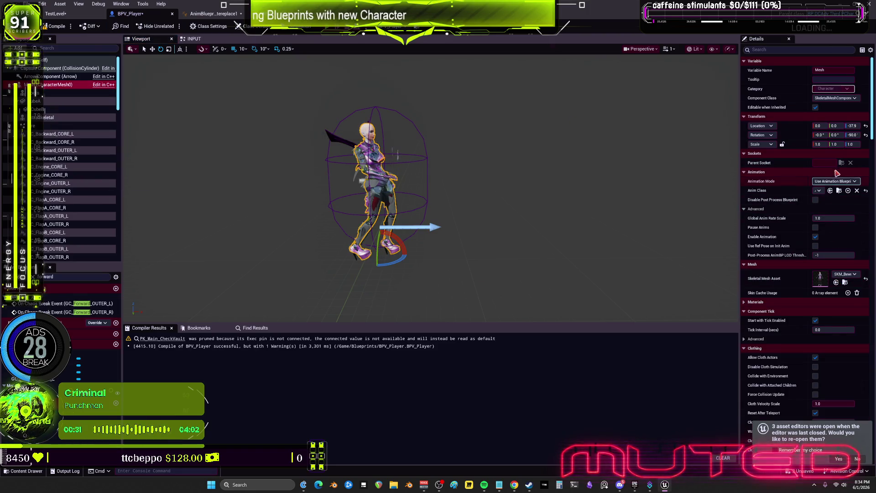
Filter Details for 'phys' and open the mesh's Physics Asset Override
scroll(763, 143, "down", 2)
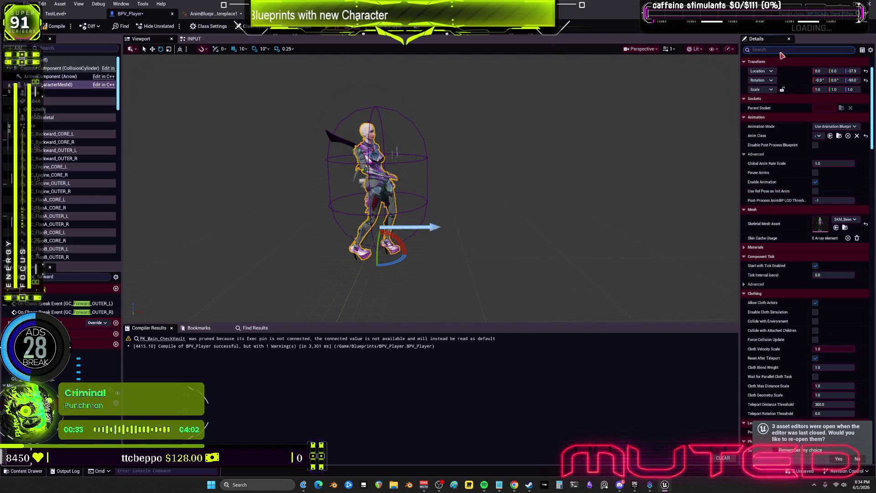
type("phys")
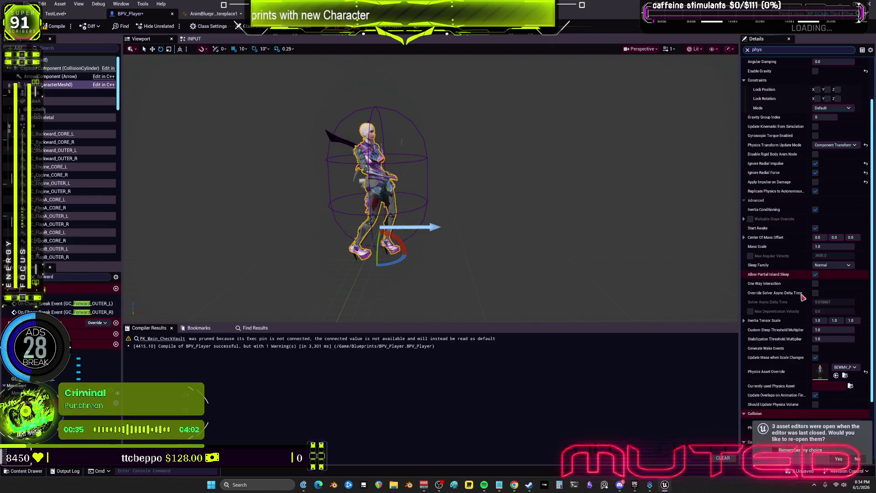
scroll(817, 319, "down", 5)
double_click(821, 316)
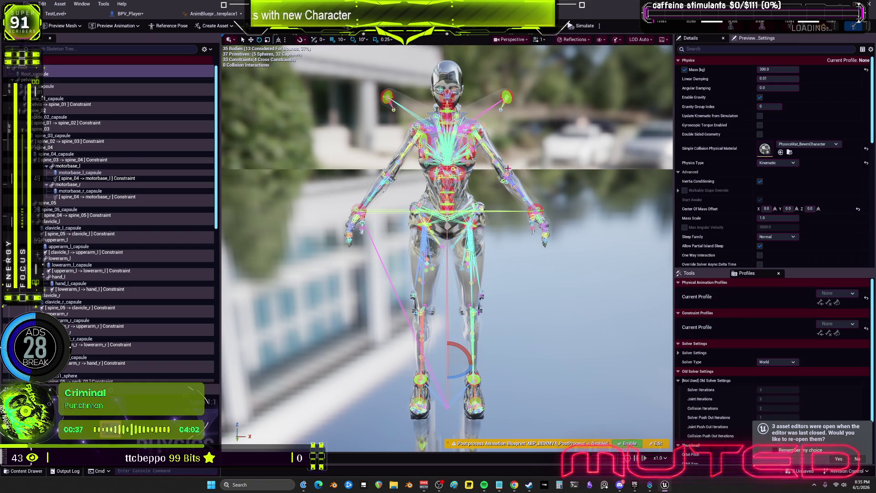
scroll(114, 283, "down", 5)
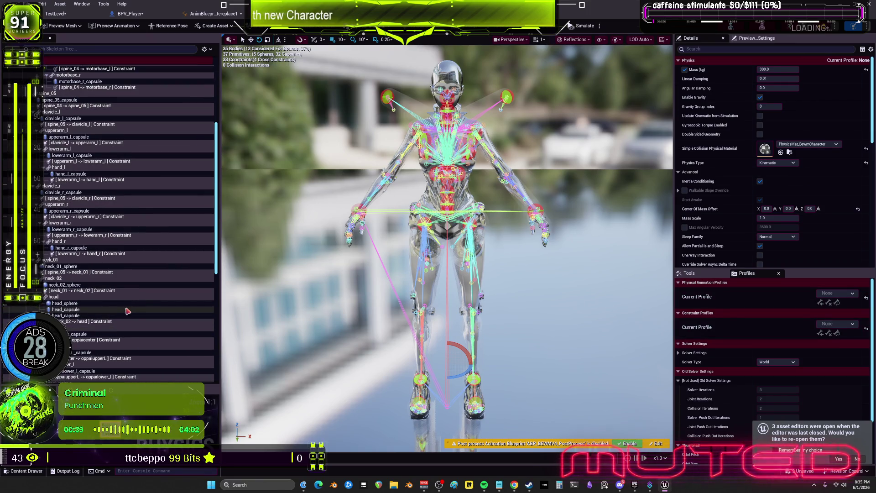
scroll(87, 182, "down", 8)
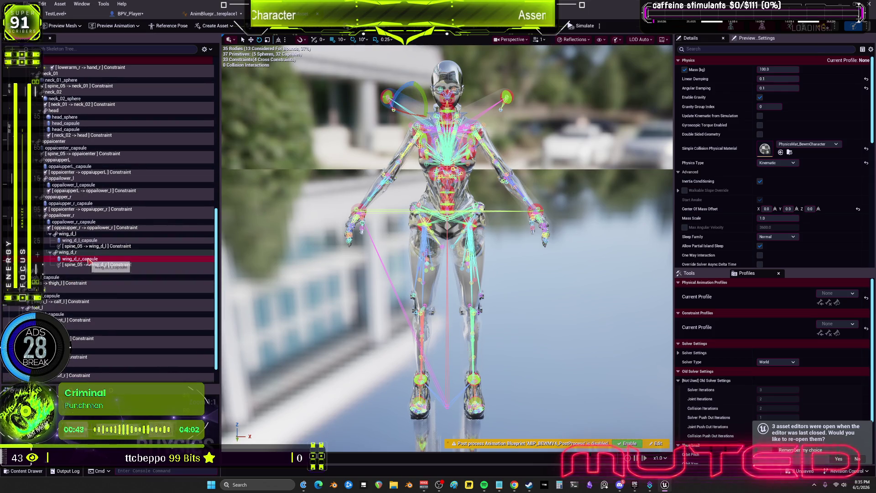
left_click(82, 259)
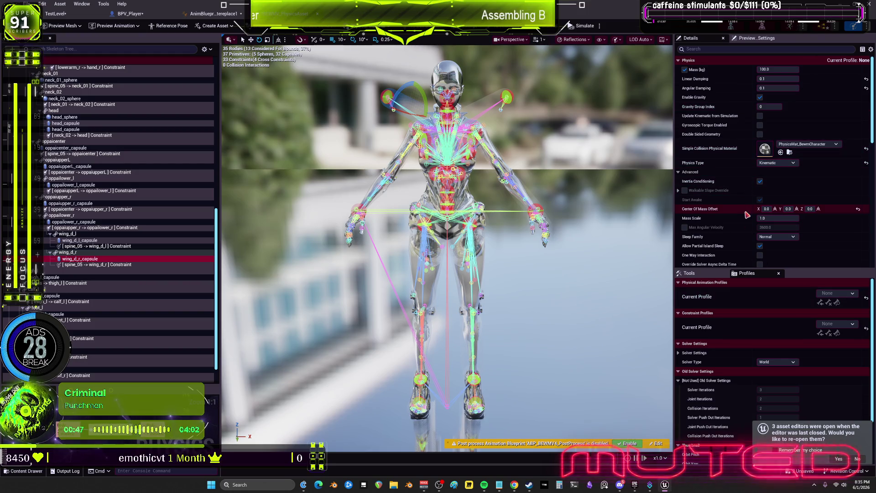
scroll(743, 216, "down", 10)
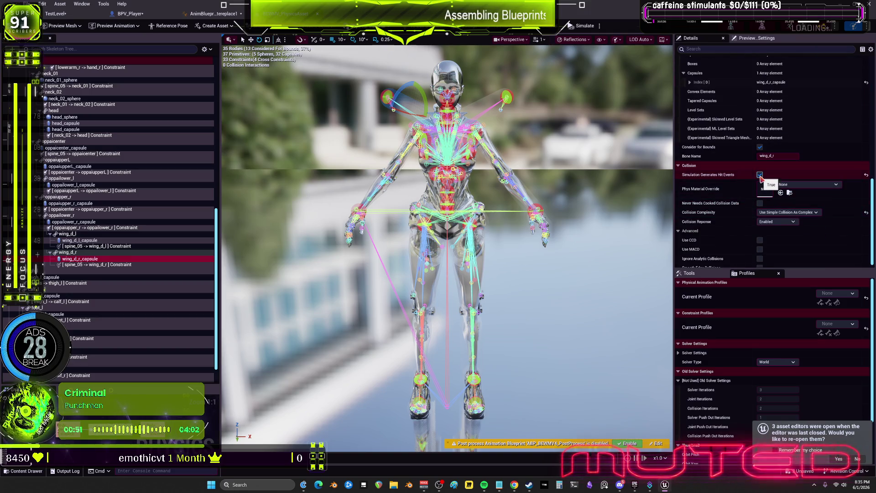
scroll(753, 180, "up", 5)
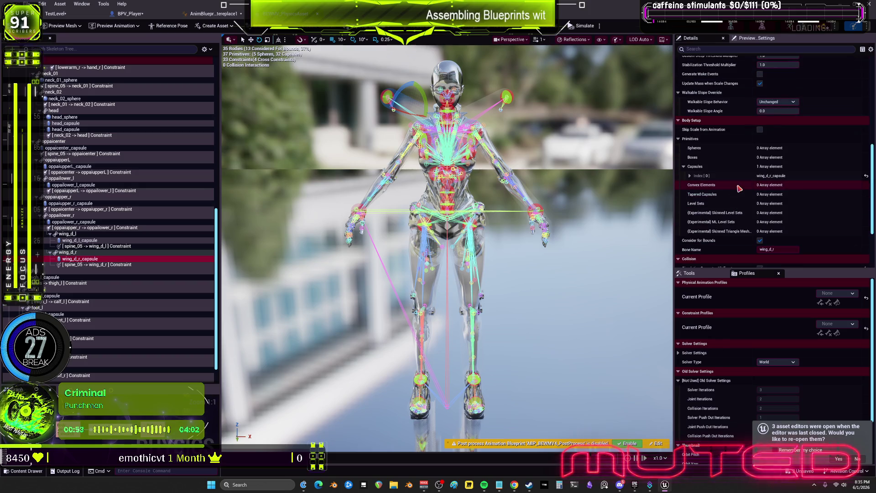
scroll(739, 184, "down", 5)
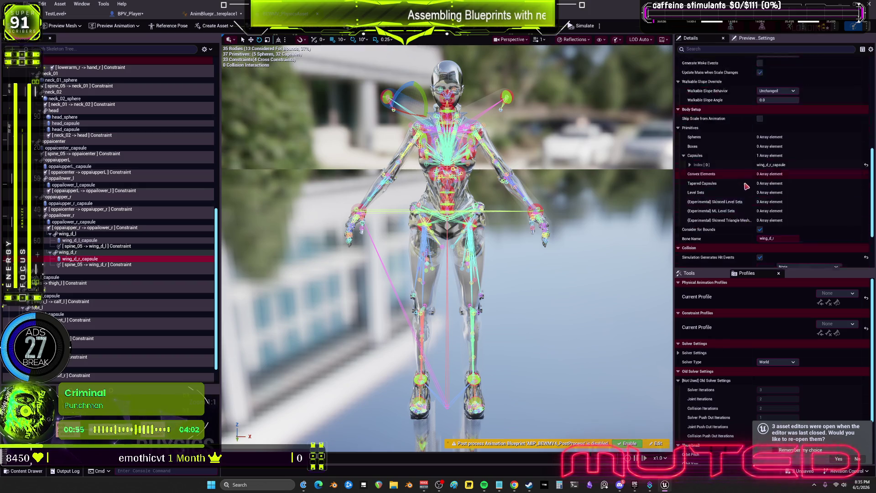
left_click(84, 264)
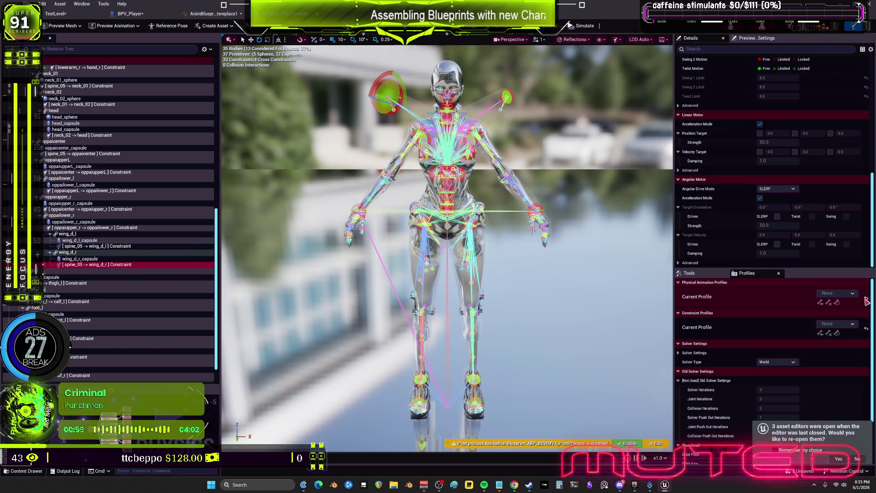
Set both the physical animation and constraint Current Profiles to PhysicsControl
left_click(838, 293)
left_click(843, 379)
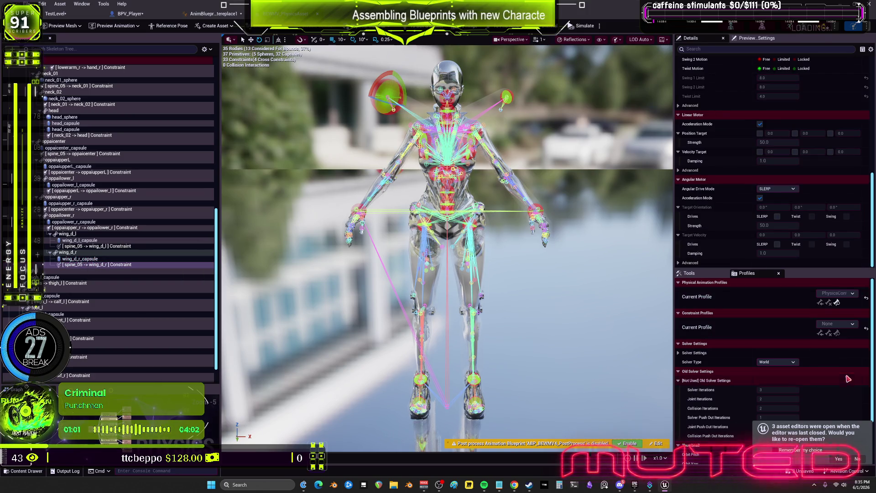
left_click(837, 324)
left_click(841, 395)
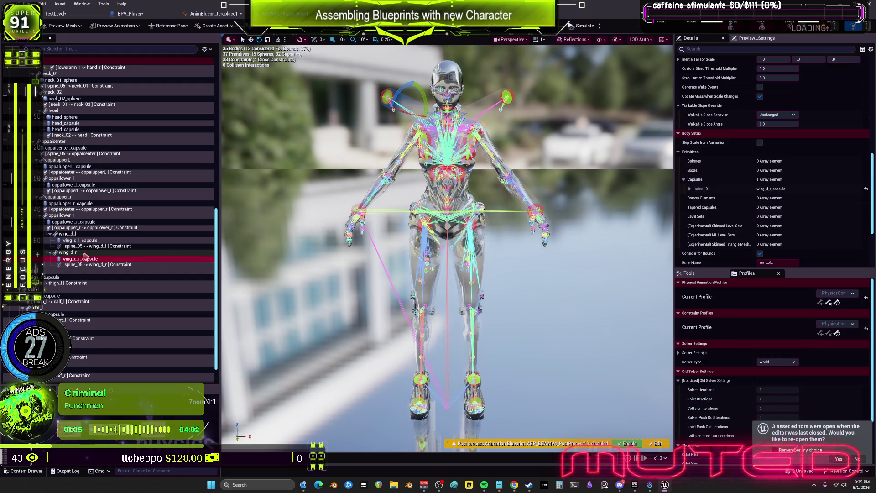
Disable Enable Gravity on the wing_d_r and wing_d_l bodies
left_click(87, 252)
scroll(736, 182, "down", 5)
scroll(735, 176, "up", 5)
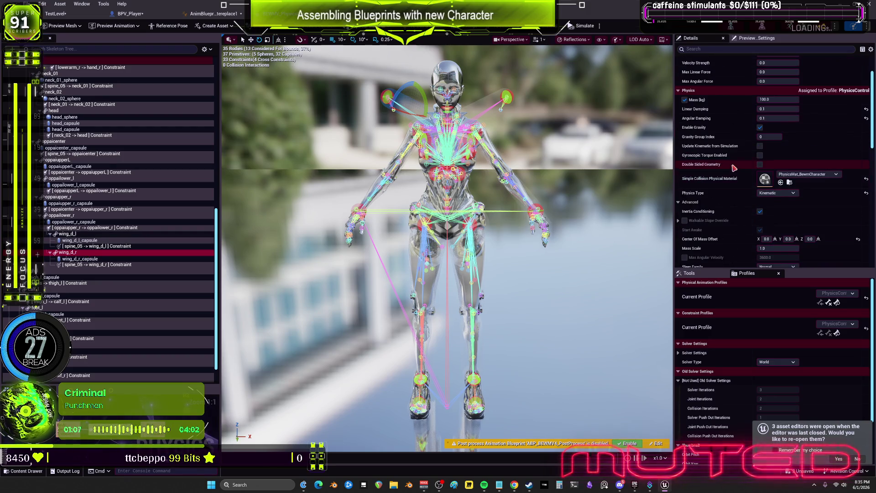
scroll(734, 168, "up", 1)
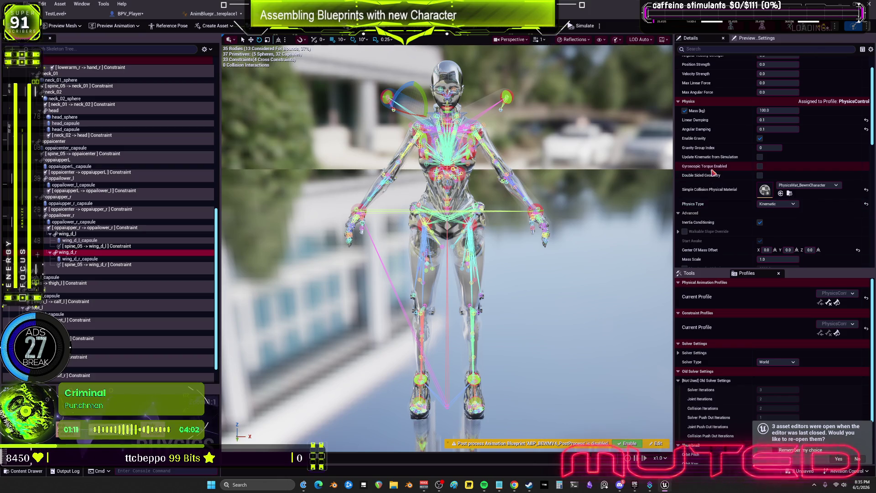
left_click(761, 139)
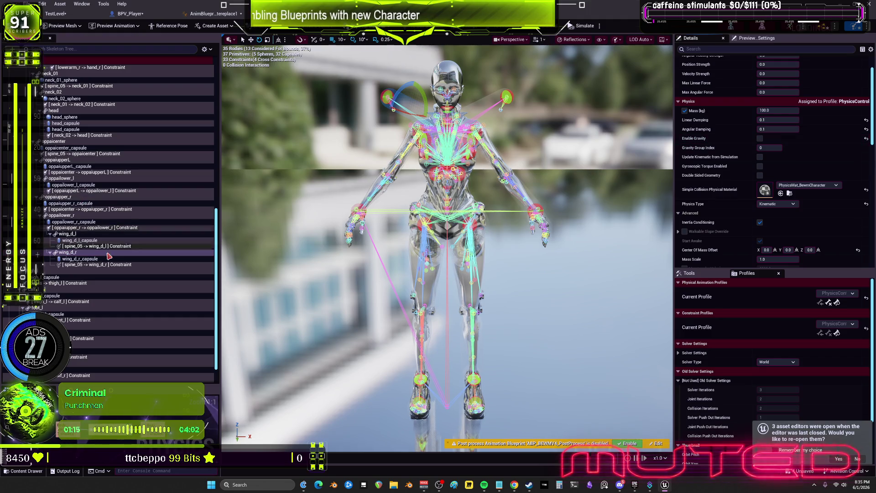
left_click(67, 233)
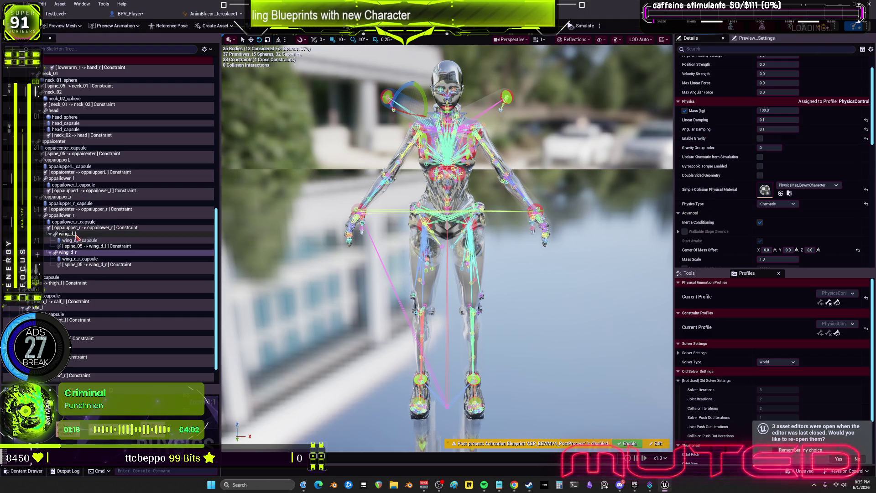
left_click(760, 139)
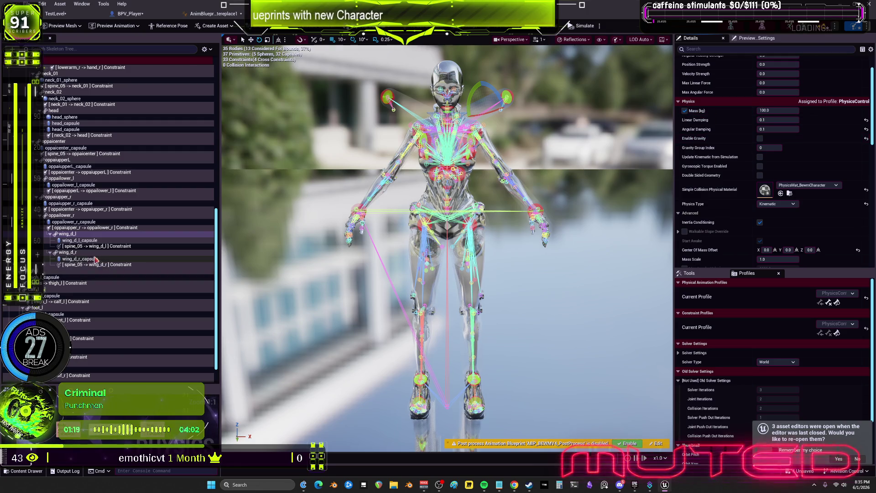
Review the wing capsule bodies and the spine-to-wing constraints, ending on the right wing capsule
left_click(75, 242)
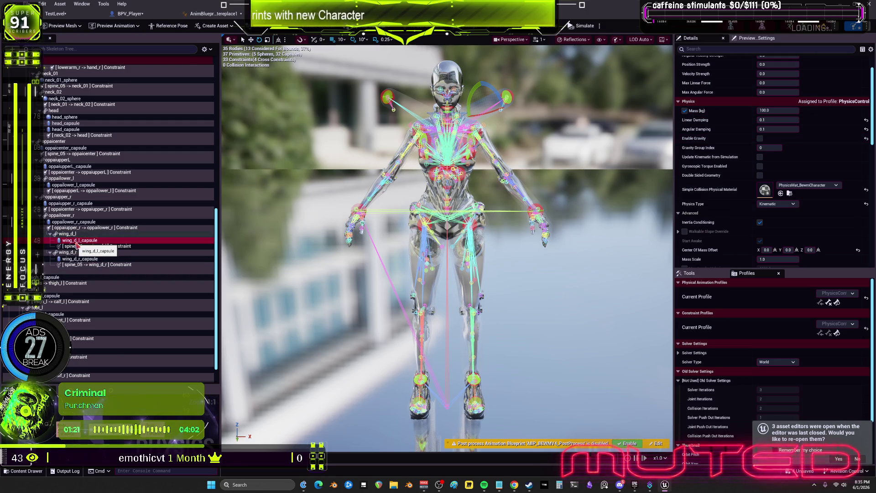
left_click(92, 246)
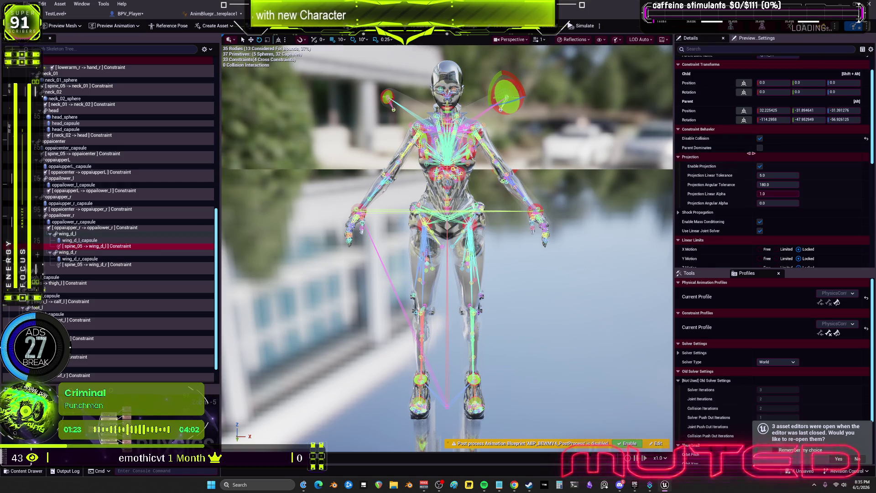
left_click(110, 265)
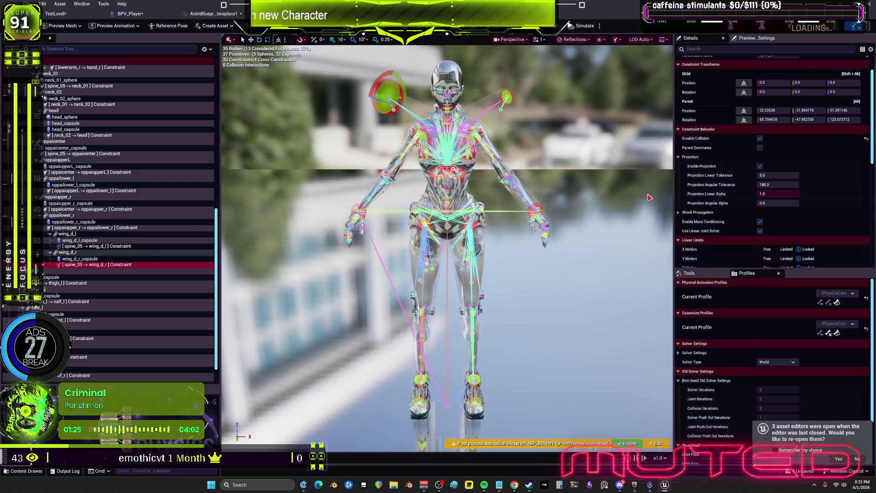
left_click(80, 259)
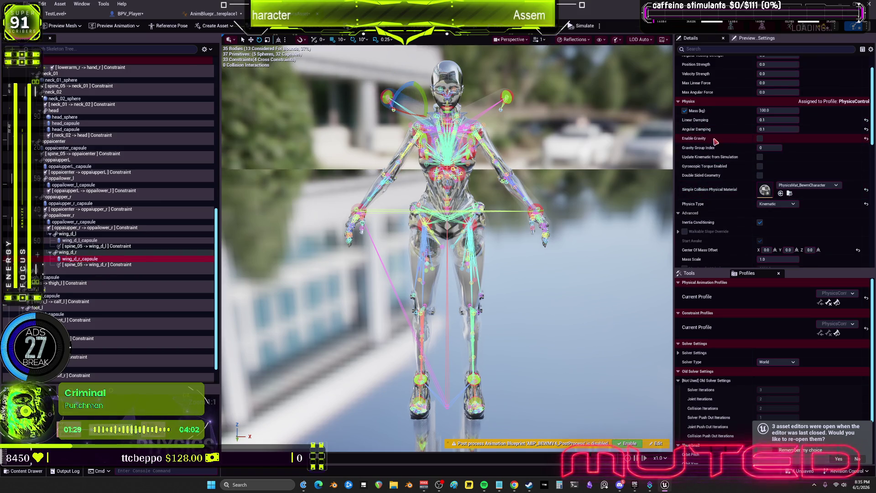
scroll(717, 146, "down", 1)
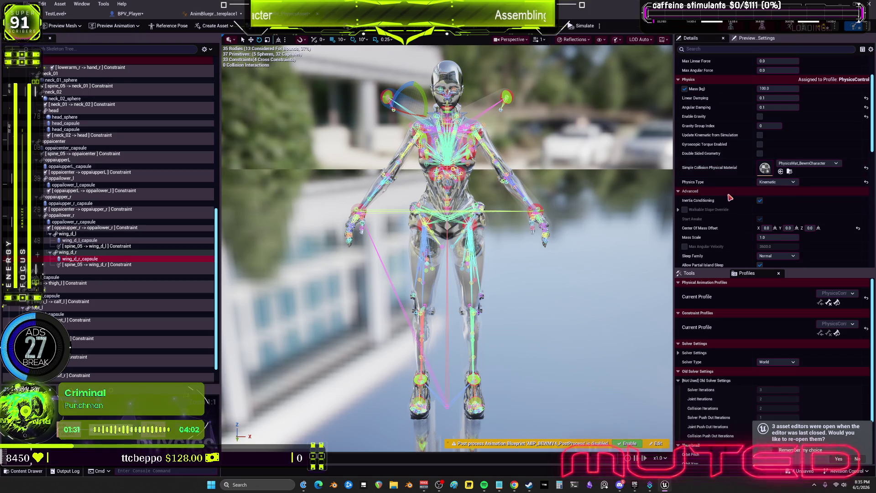
scroll(730, 194, "down", 10)
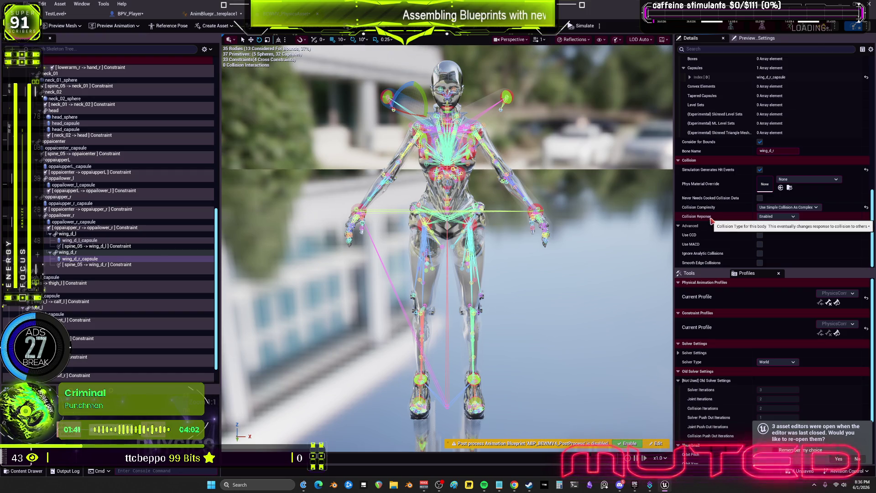
Select both wing capsules and check their collision response settings
left_click(93, 240, "ctrl")
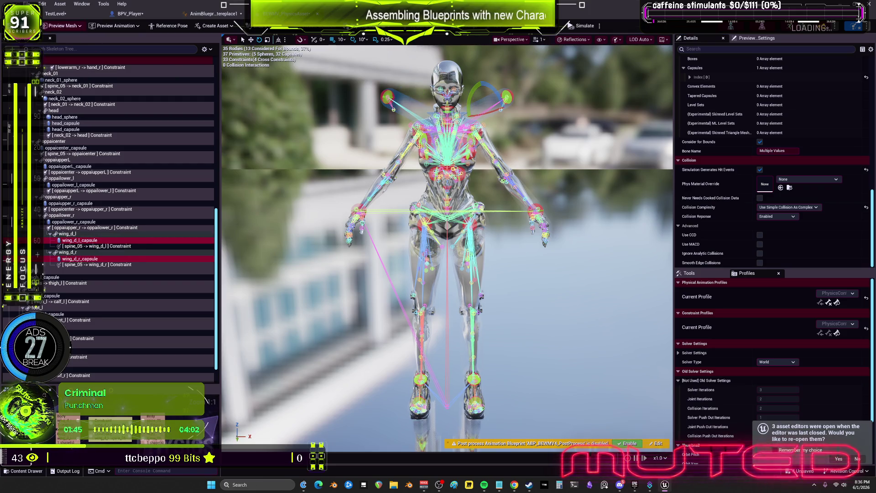
left_click(776, 217)
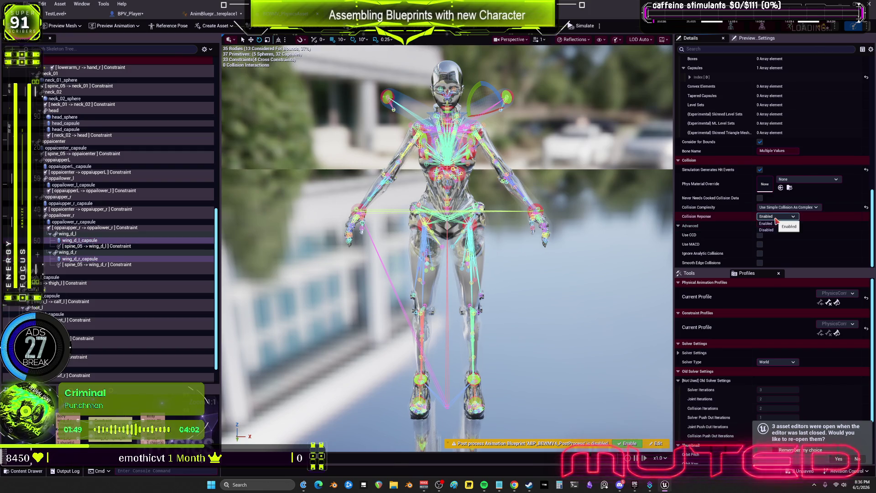
scroll(745, 215, "up", 3)
scroll(745, 214, "up", 6)
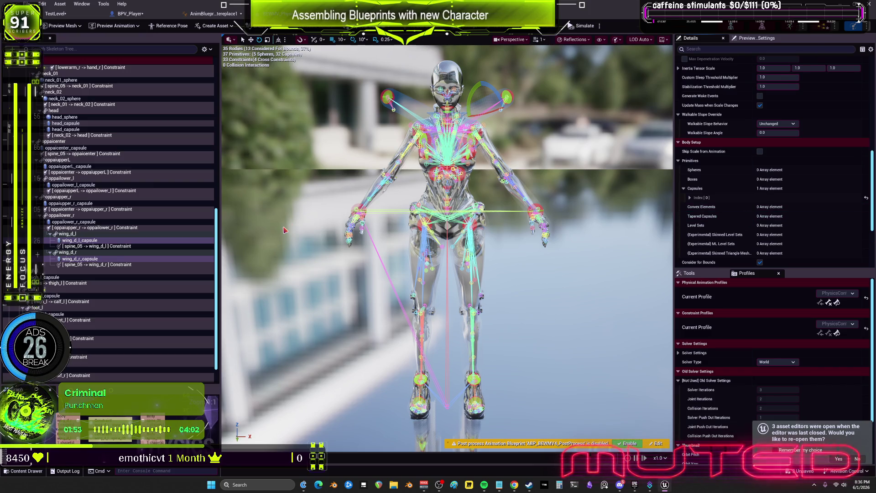
Set the wing bodies to No Collision, then return to TestLevel and play-test
right_click(482, 108)
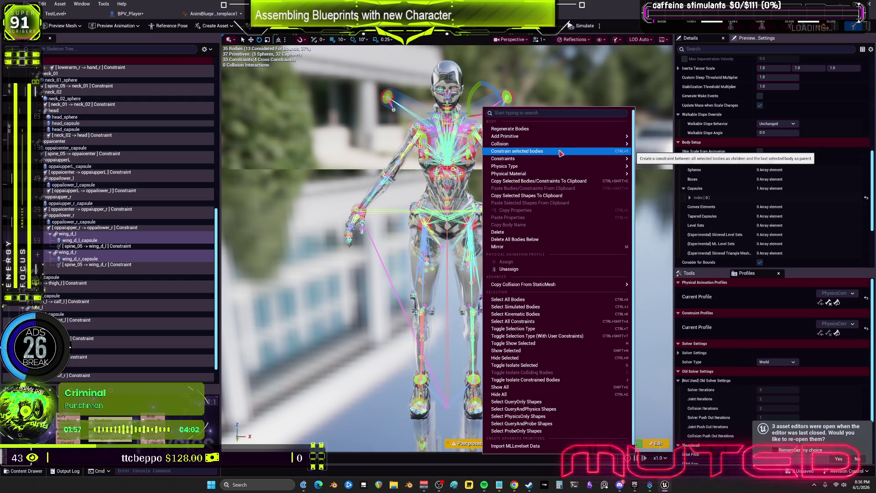
mouse_move(565, 144)
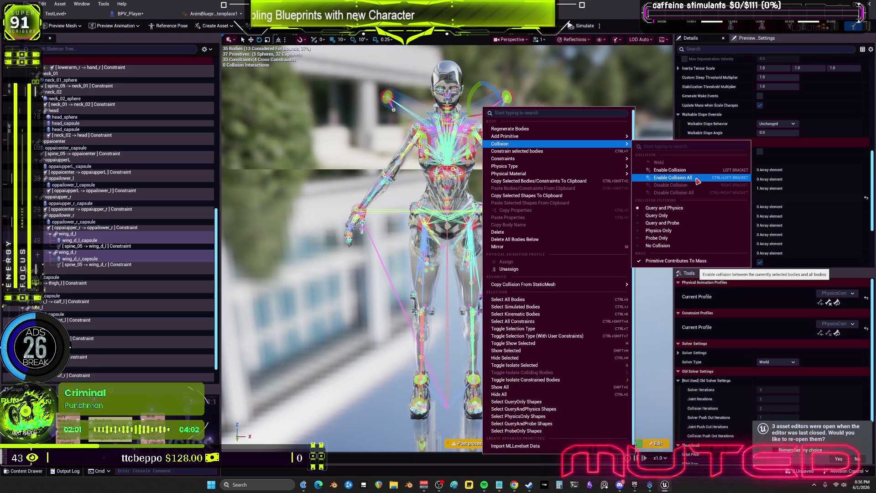
left_click(667, 245)
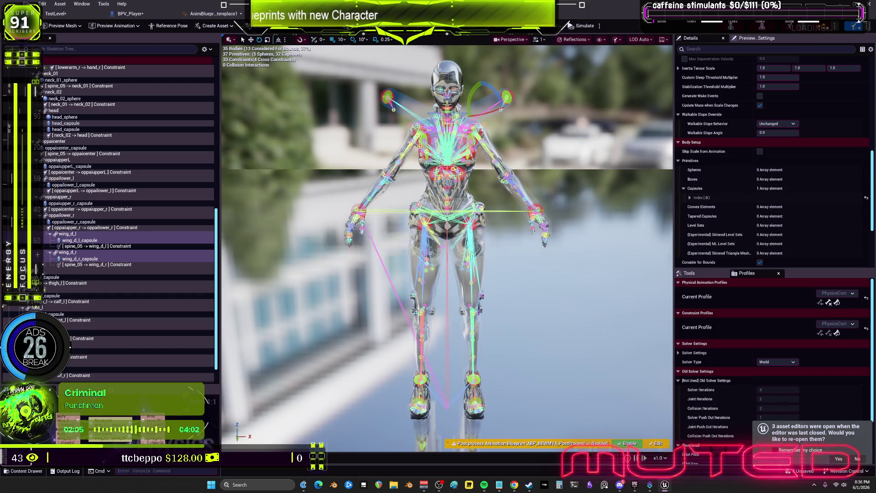
left_click(54, 13)
key("alt+p")
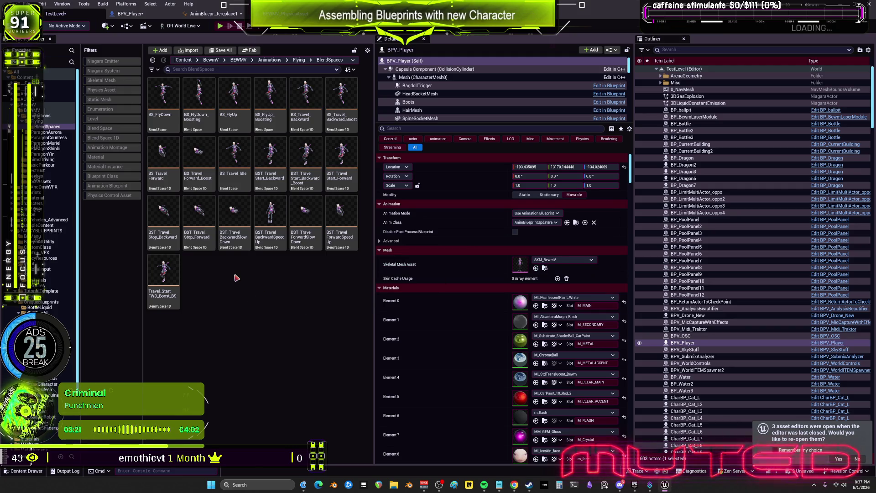
Open the BST_TravelForwardSpeedUp blend space from the Flying BlendSpaces folder
left_click(309, 245)
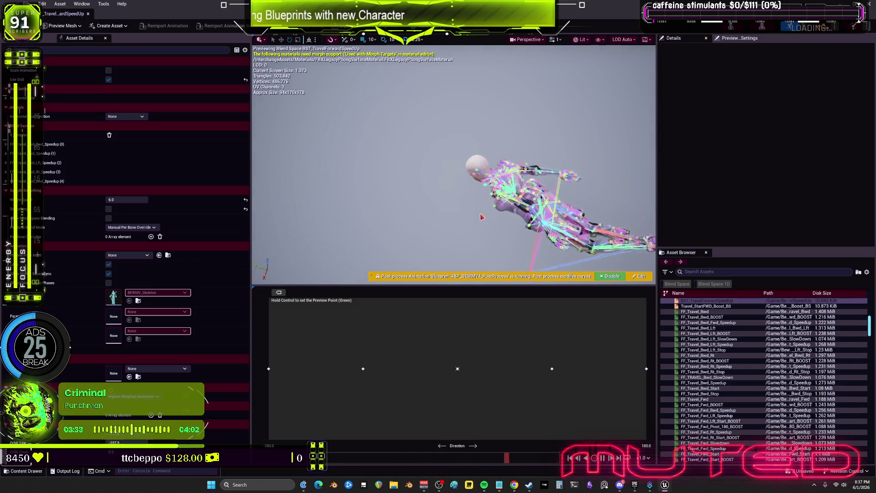
Preview the blend at a chosen direction, then reopen BPV_Player from the level editor
key("ctrl")
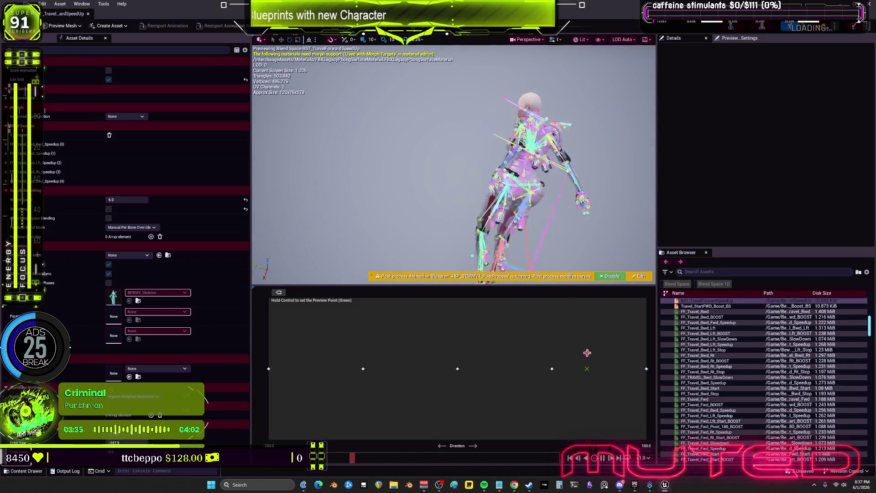
mouse_move(587, 353)
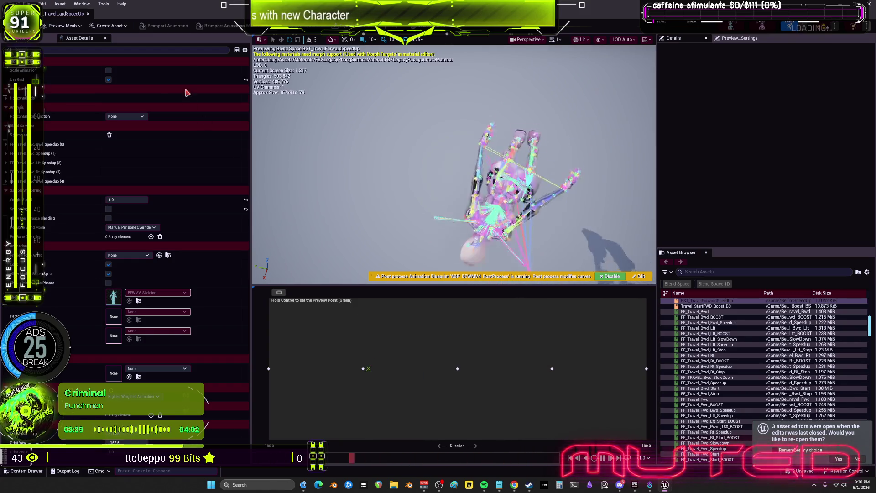
key("alt+Tab")
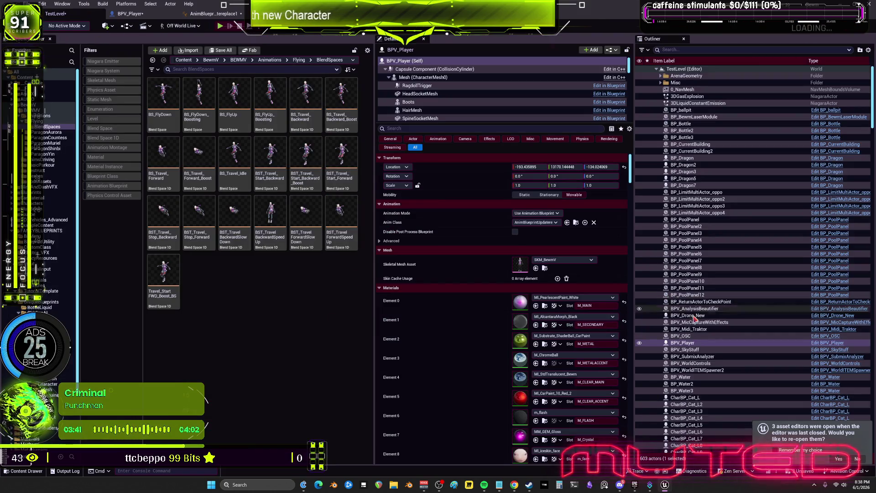
left_click(834, 343)
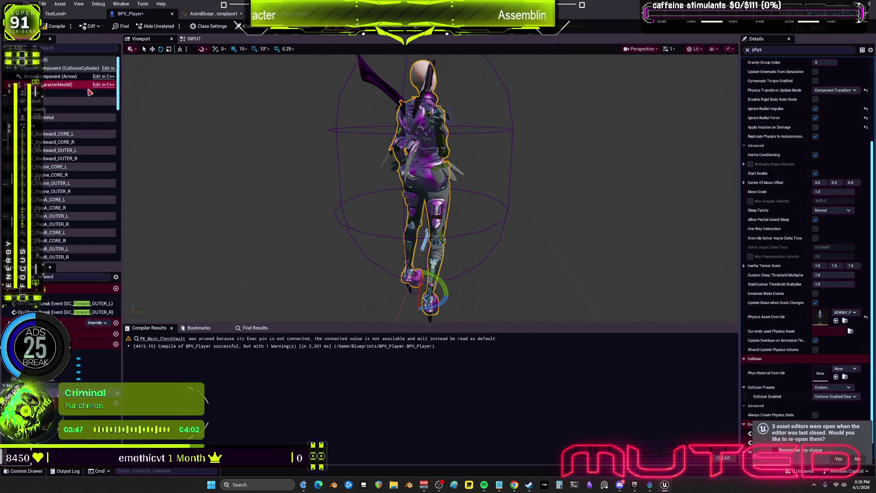
Clear the 'phys' Details filter and set the mesh's Animation Mode to Use Animation Asset
left_click_drag(742, 160, 630, 159)
left_click(636, 50)
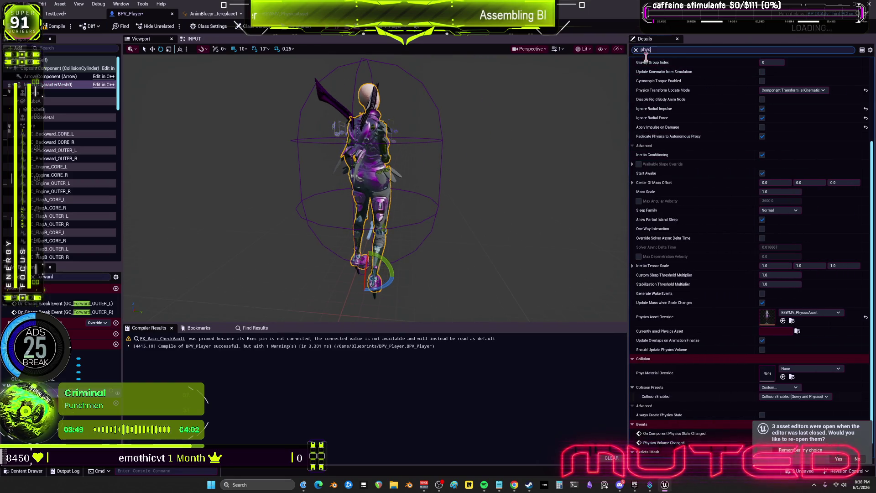
left_click(783, 72)
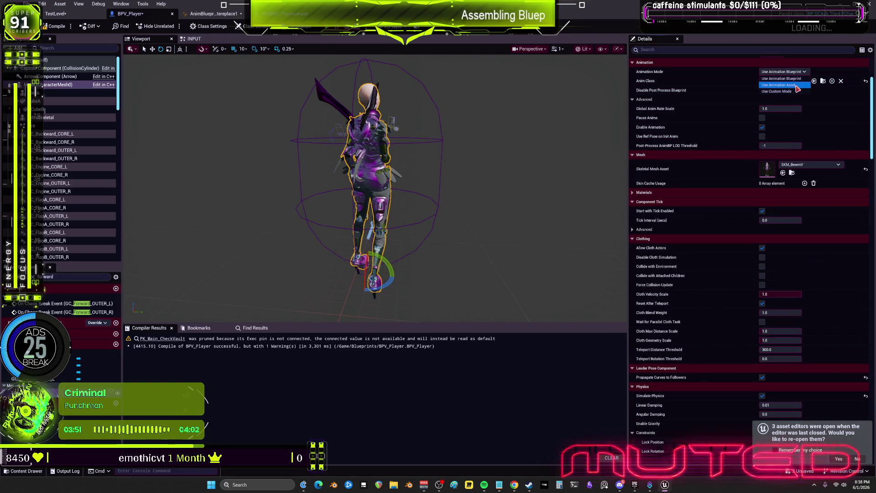
left_click(804, 87)
Try FF_Travel_Rt_BOOST, then FF_Travel_Rt_Stop as the mesh's Anim to Play
left_click(815, 81)
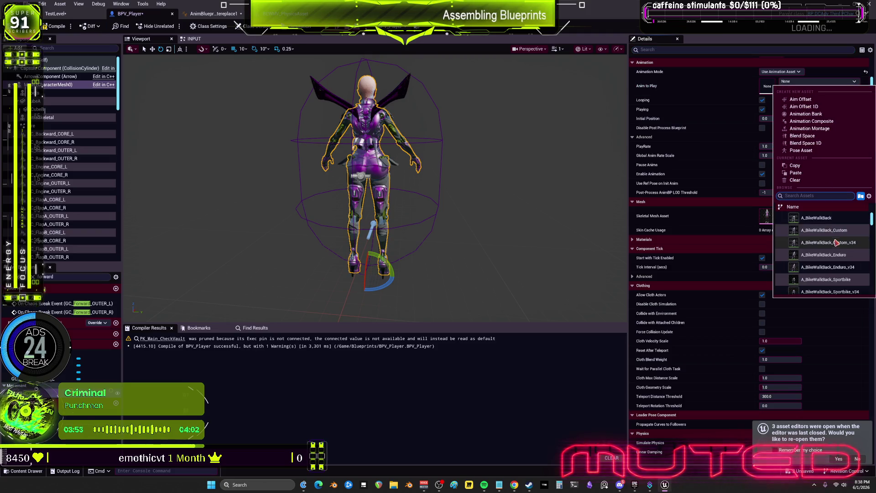
scroll(838, 248, "down", 3)
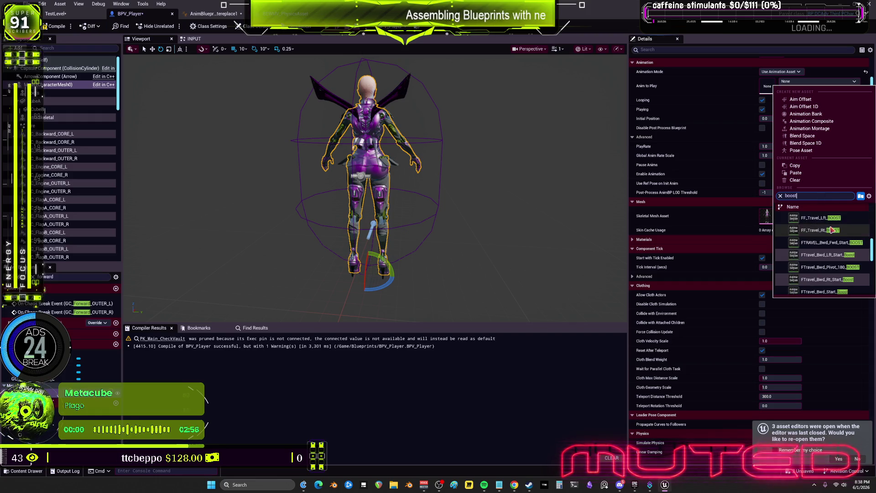
left_click(822, 243)
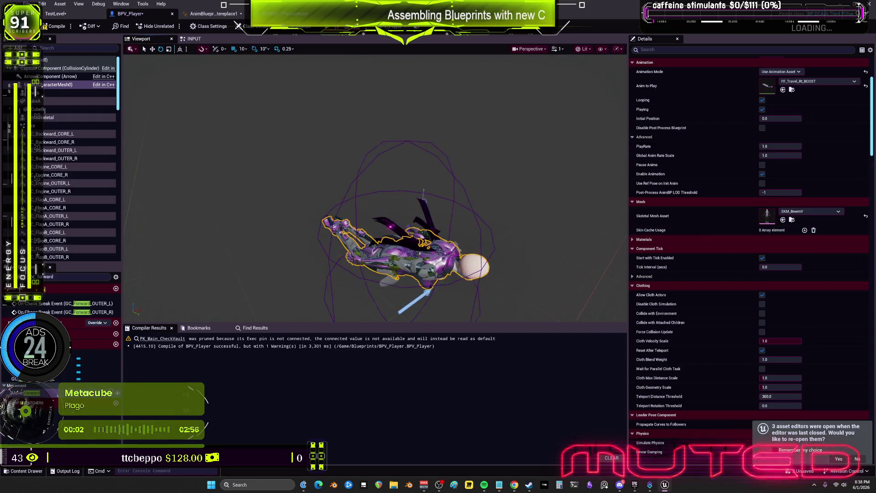
scroll(807, 213, "up", 2)
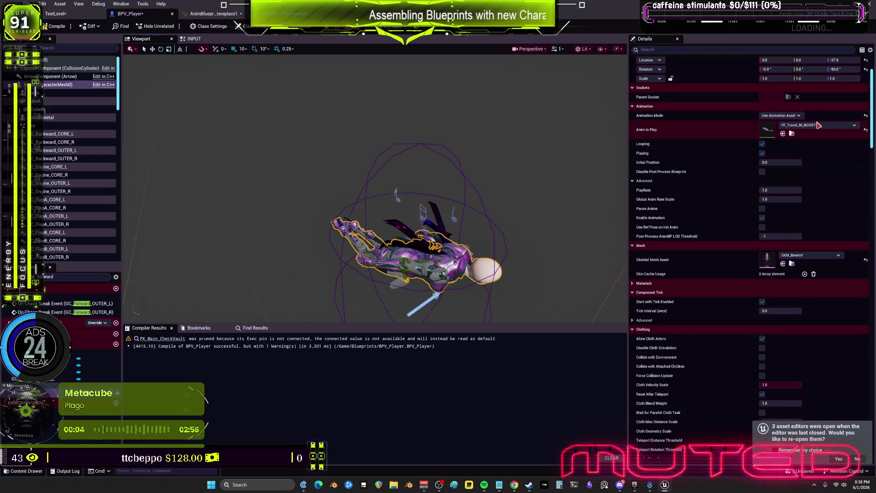
left_click(817, 125)
left_click(834, 294)
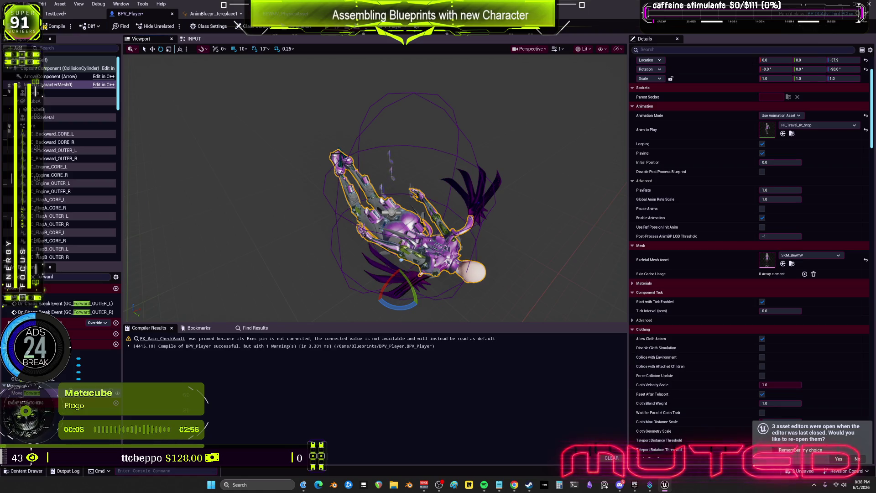
Preview FTravel_Idle_AO_RD_UP, then settle on FUltimate_DiveLoop as Anim to Play
left_click(817, 125)
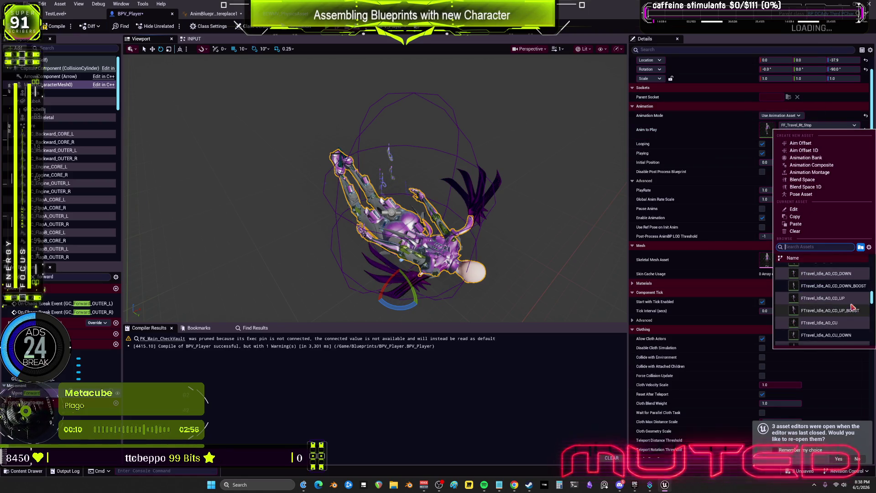
scroll(853, 308, "down", 6)
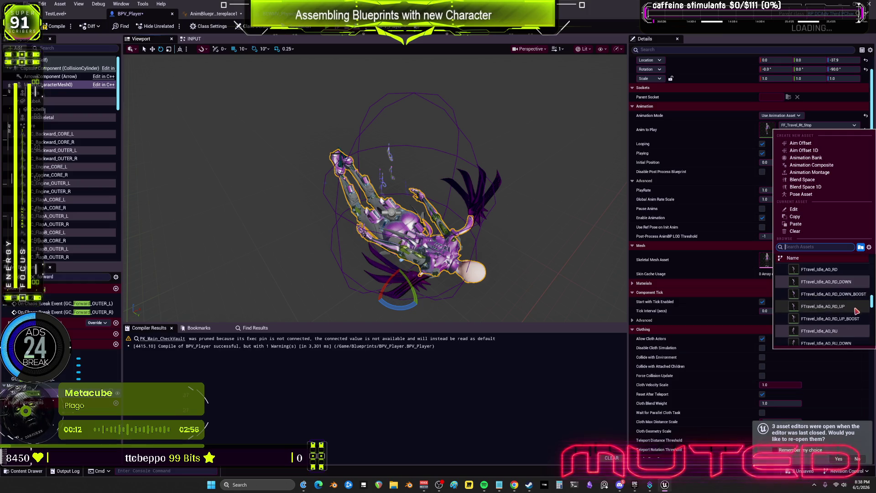
left_click(826, 307)
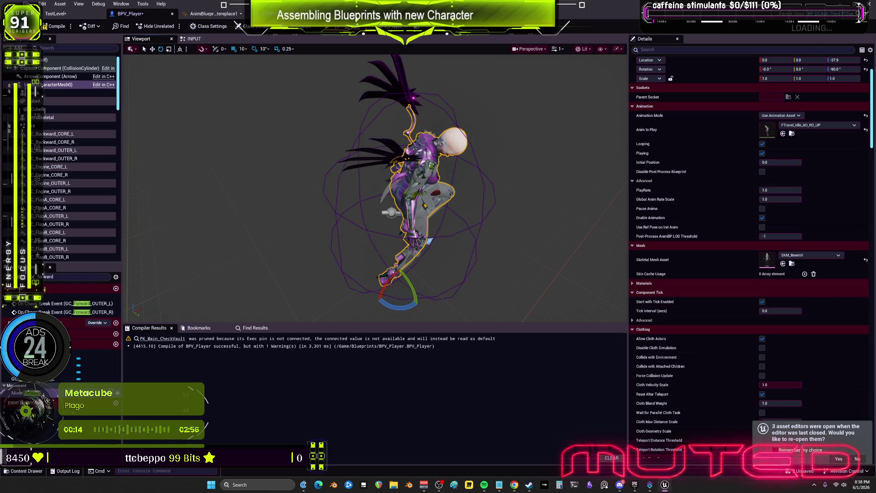
mouse_move(567, 215)
left_mouse_down()
mouse_move(511, 214)
mouse_move(568, 215)
left_mouse_up()
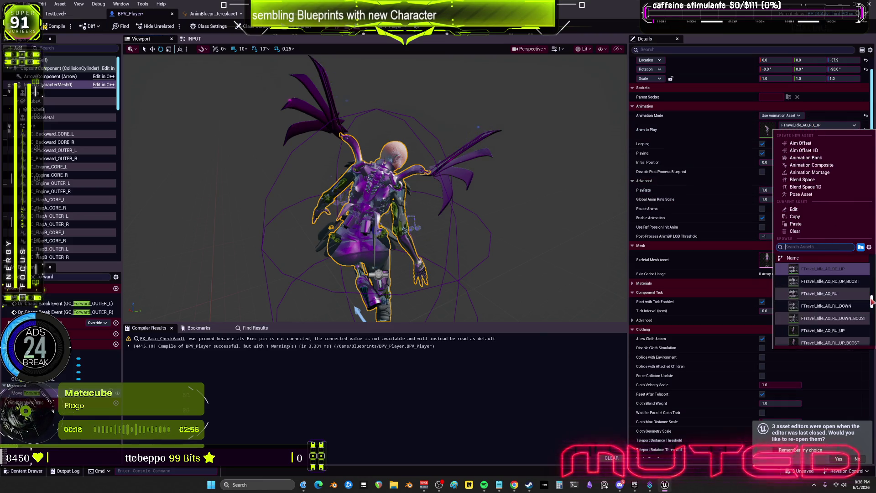
left_click_drag(872, 301, 846, 317)
scroll(822, 306, "up", 10)
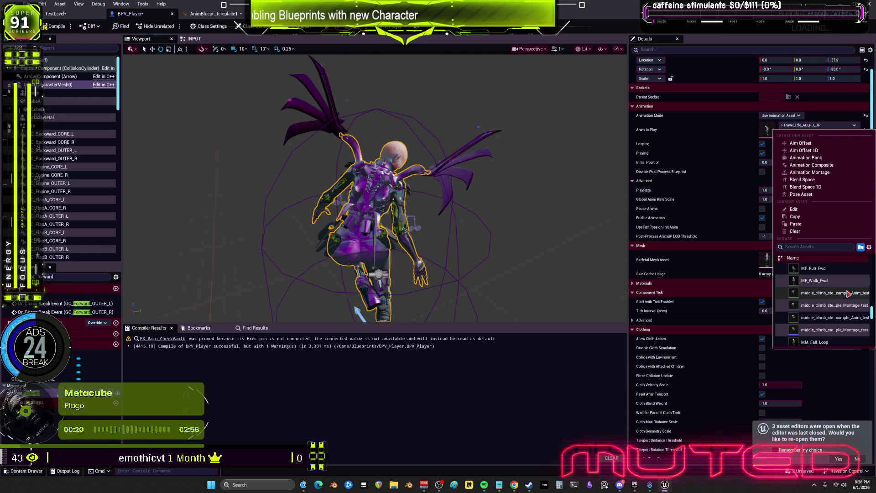
scroll(854, 303, "up", 10)
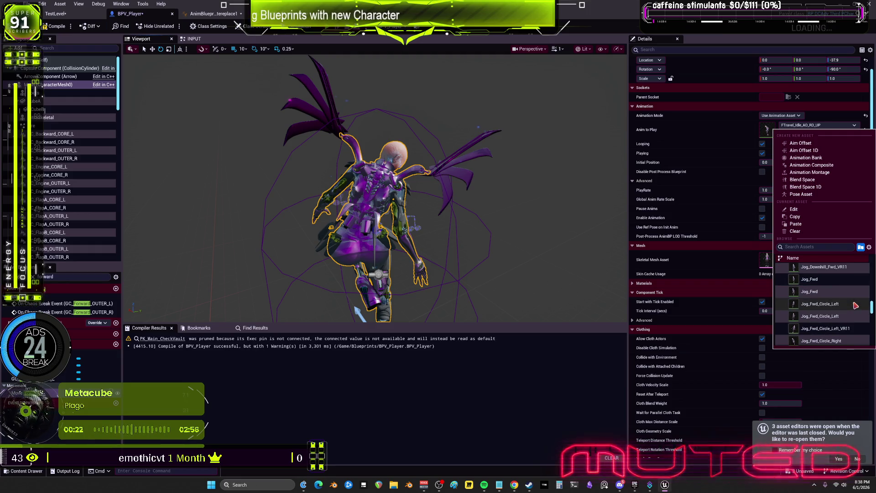
scroll(849, 305, "up", 10)
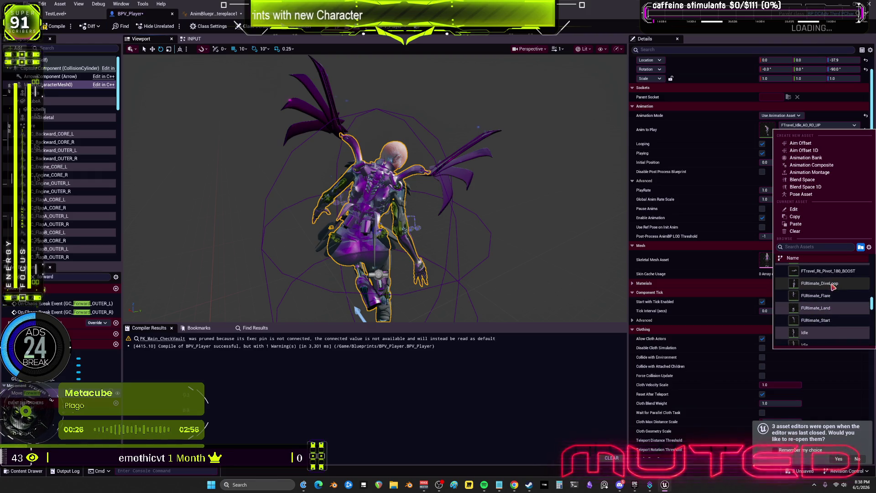
left_click(833, 284)
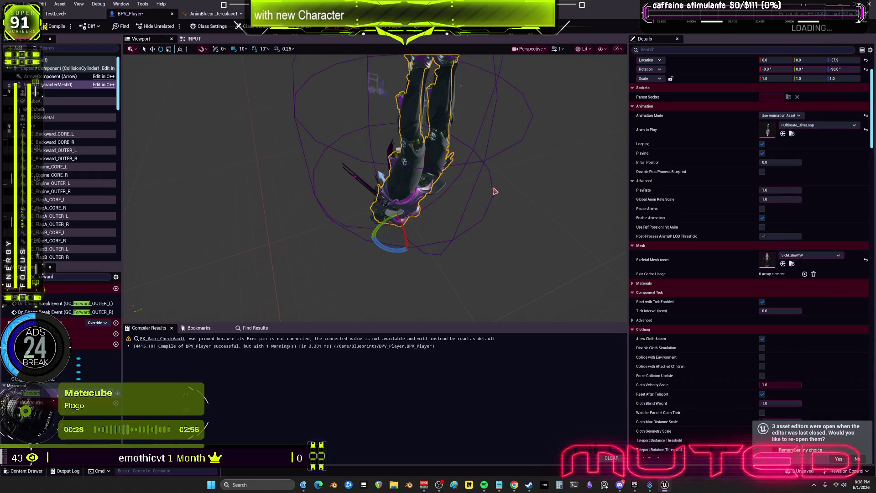
left_click(817, 125)
left_click(702, 261)
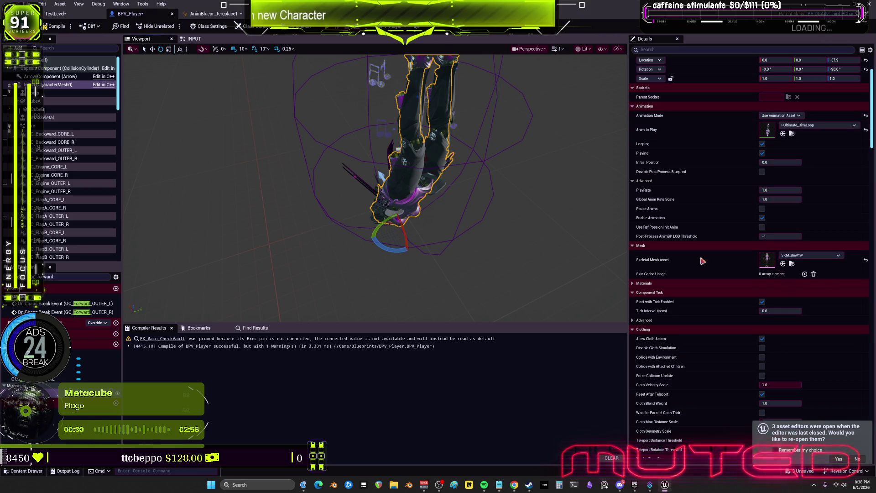
Undo the last Anim to Play change, recheck the animation list, and select the left wing piece
key("ctrl+z")
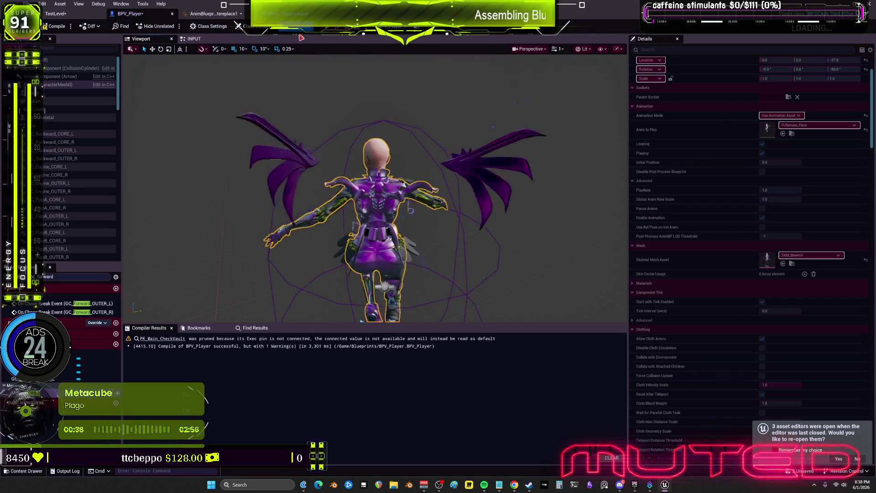
left_click(818, 125)
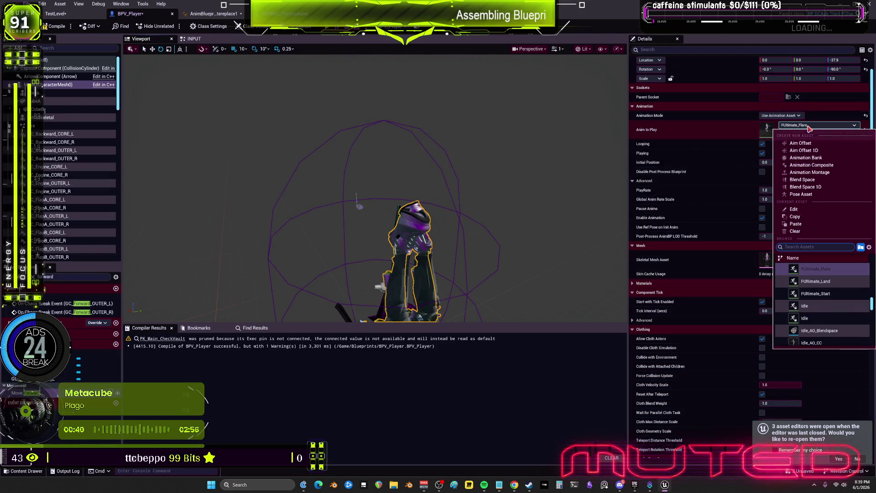
scroll(829, 293, "up", 5)
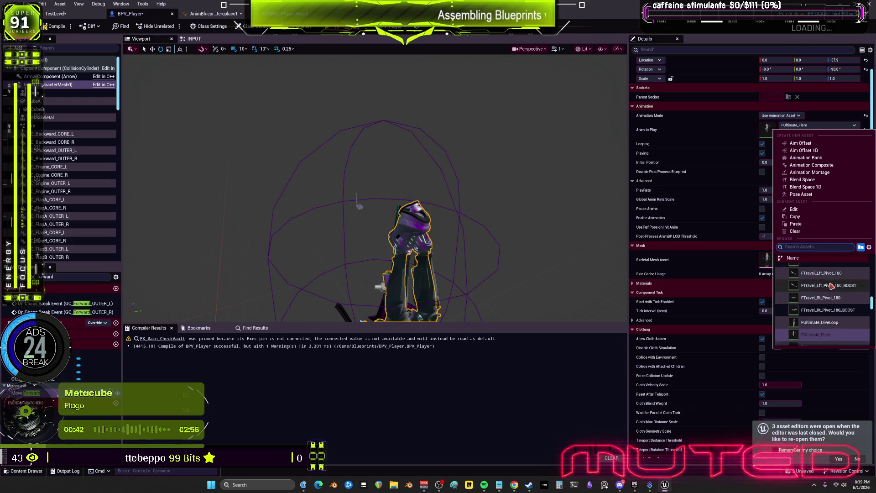
left_click(820, 306)
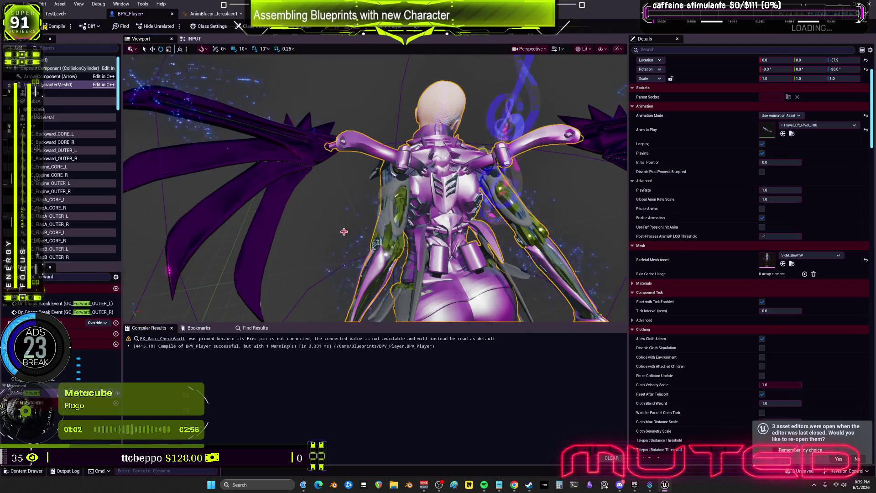
left_click(329, 150)
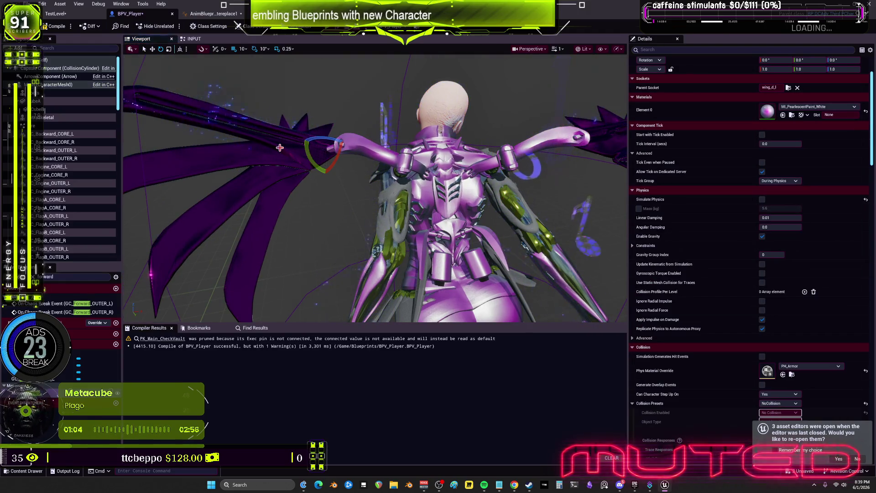
Select GC_WingD_OUTER_R and review its NoCollision and PH_Armor physics settings
scroll(732, 155, "up", 3)
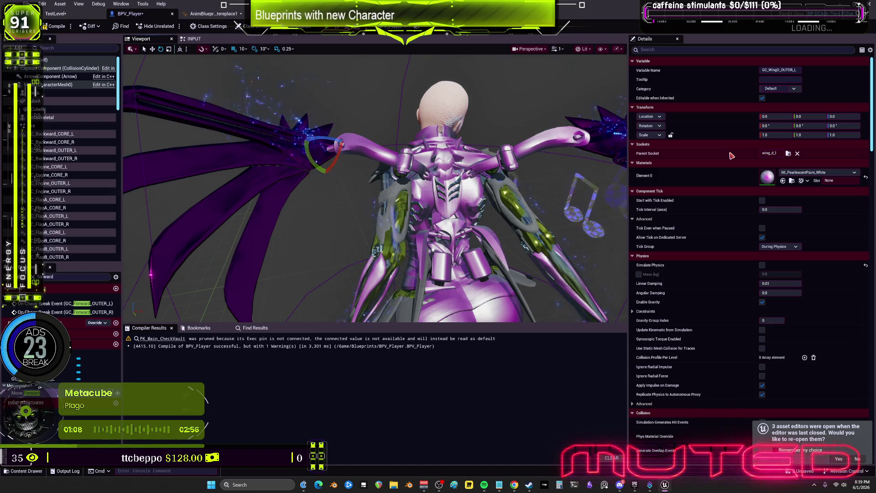
scroll(81, 165, "down", 10)
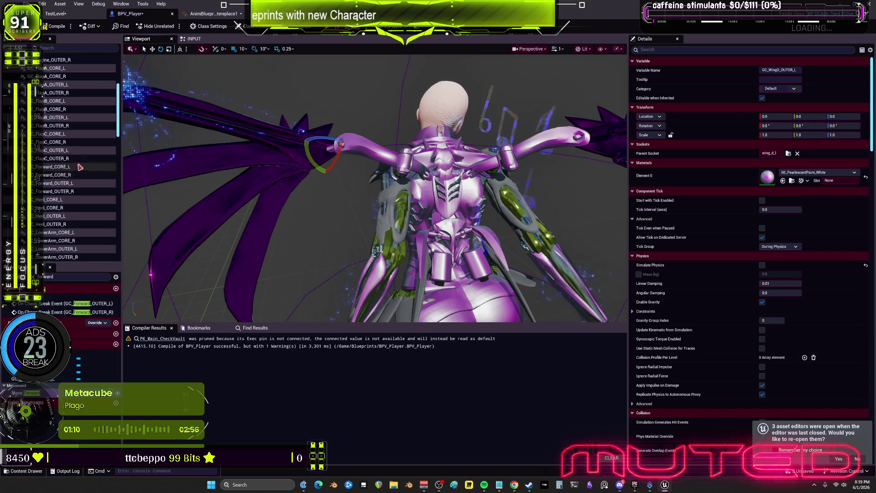
scroll(82, 165, "down", 8)
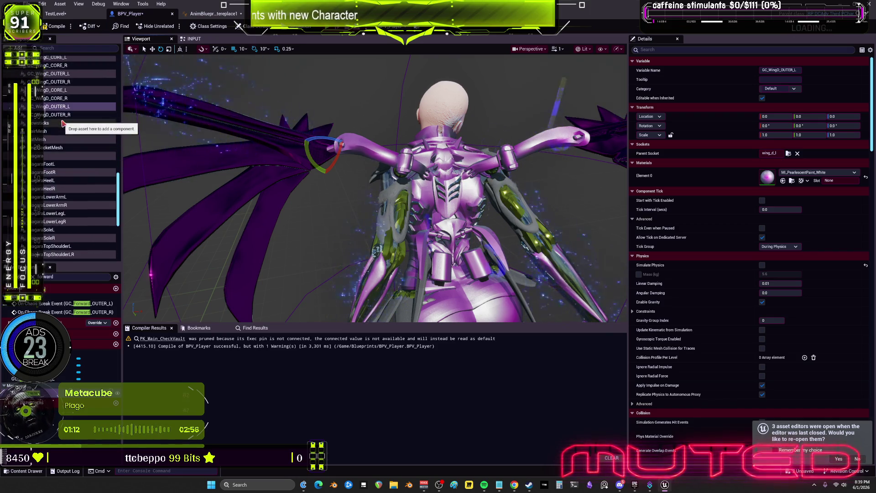
left_click(73, 191)
left_click_drag(274, 191, 344, 184)
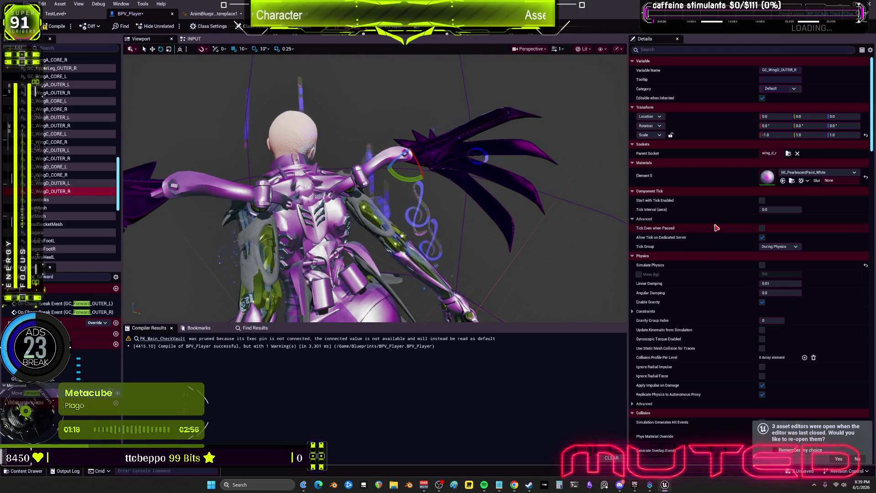
scroll(717, 257, "down", 1)
scroll(717, 256, "down", 1)
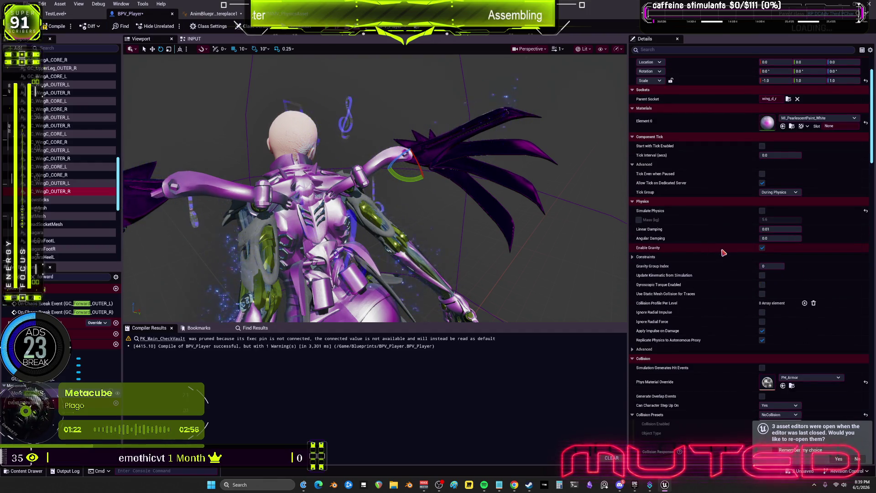
scroll(723, 253, "down", 3)
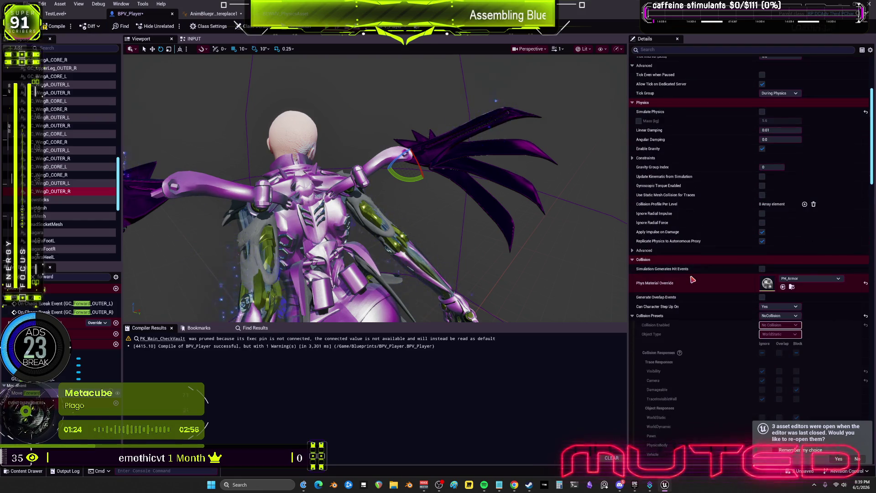
Copy the physical material, compile BPV_Player, and select the Move Forward variable
right_click(692, 276)
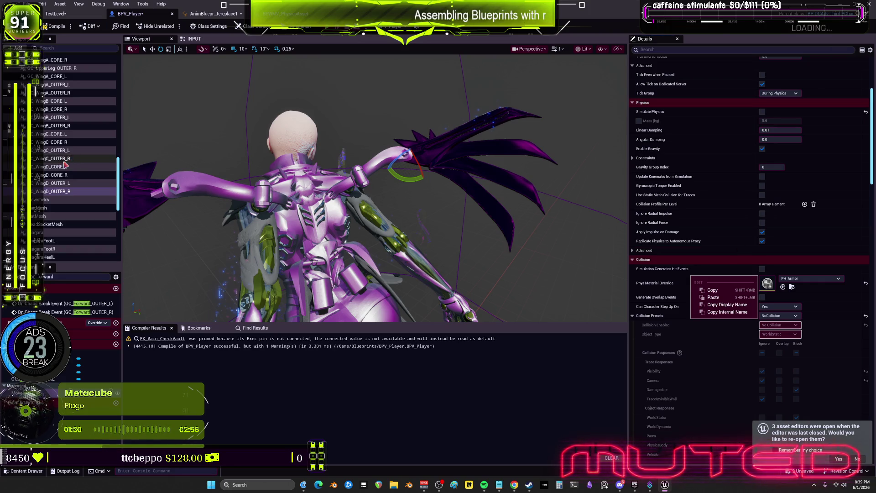
left_click(56, 28)
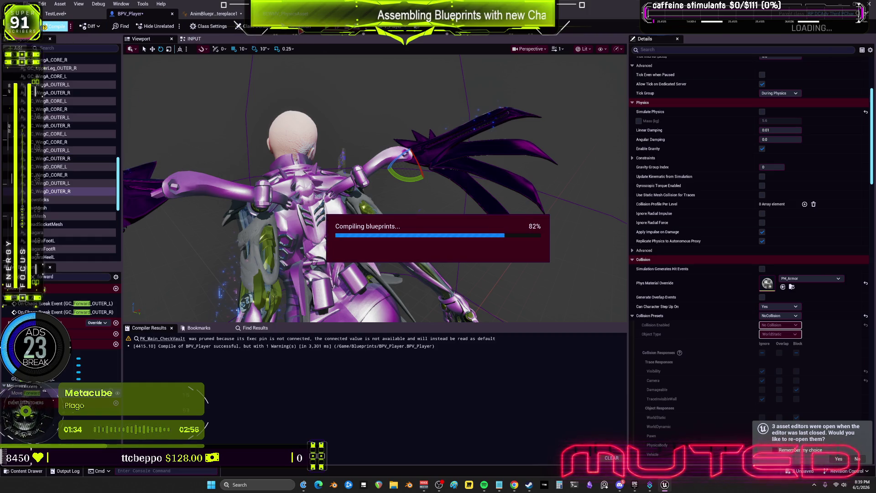
left_click(23, 393)
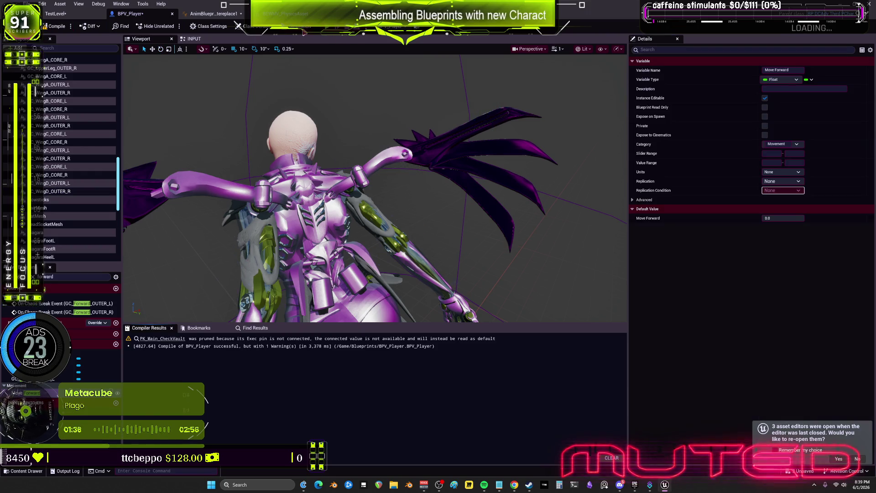
Browse the viewport's display options and switch to the visibility collision view
mouse_move(363, 169)
left_mouse_down()
mouse_move(363, 151)
mouse_move(363, 169)
mouse_move(319, 153)
left_mouse_up()
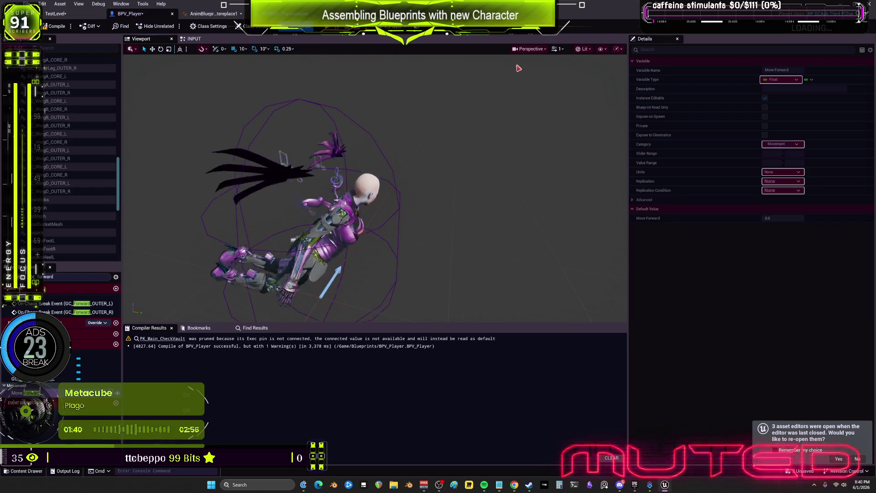
left_click(584, 49)
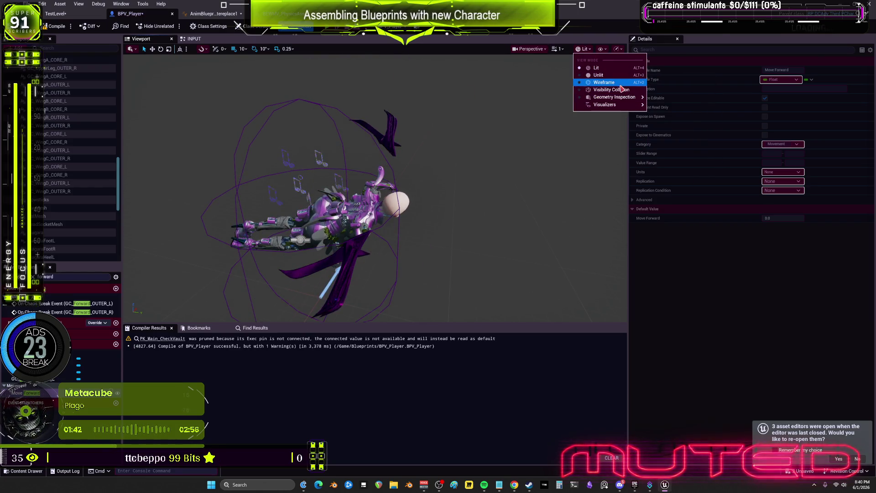
mouse_move(624, 98)
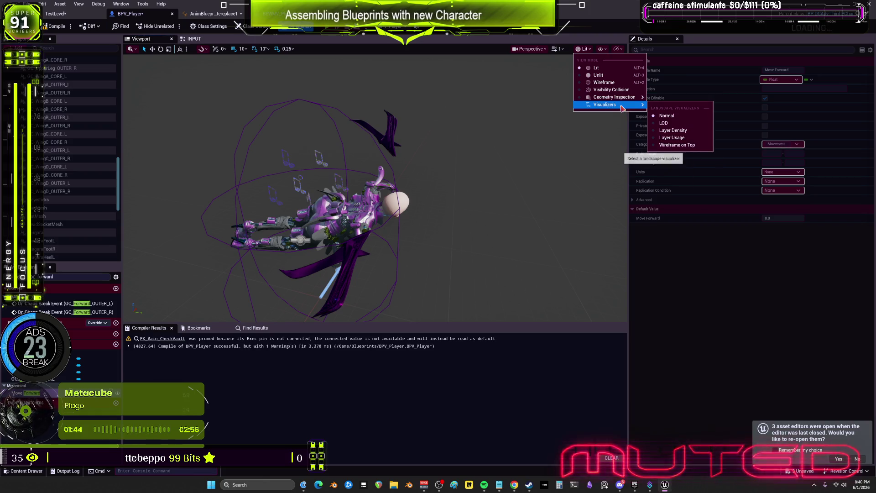
left_click(603, 49)
left_click(622, 50)
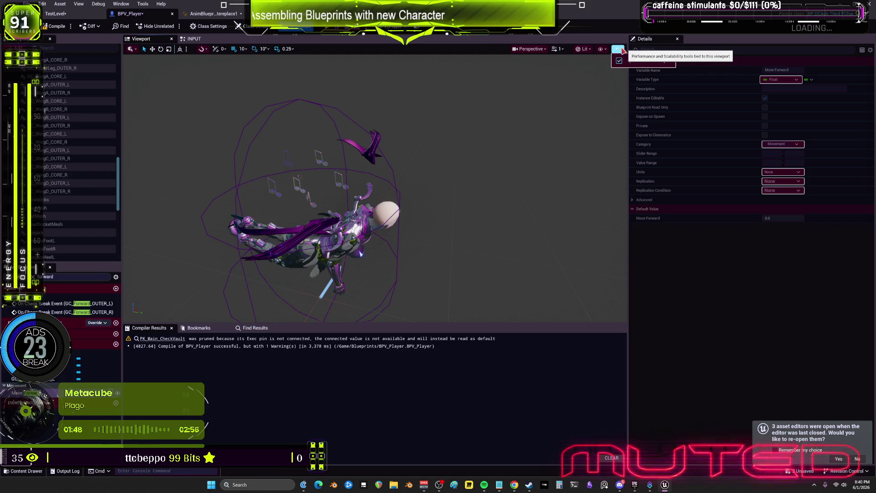
left_click(543, 51)
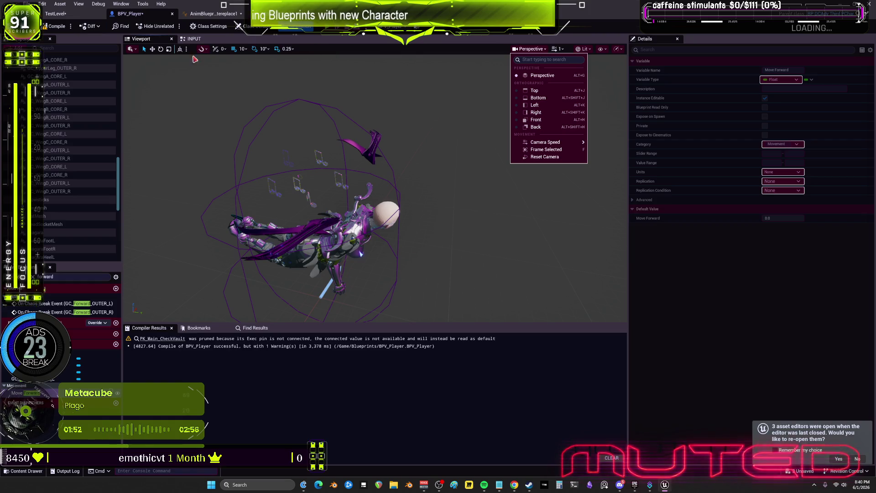
left_click(586, 49)
mouse_move(626, 100)
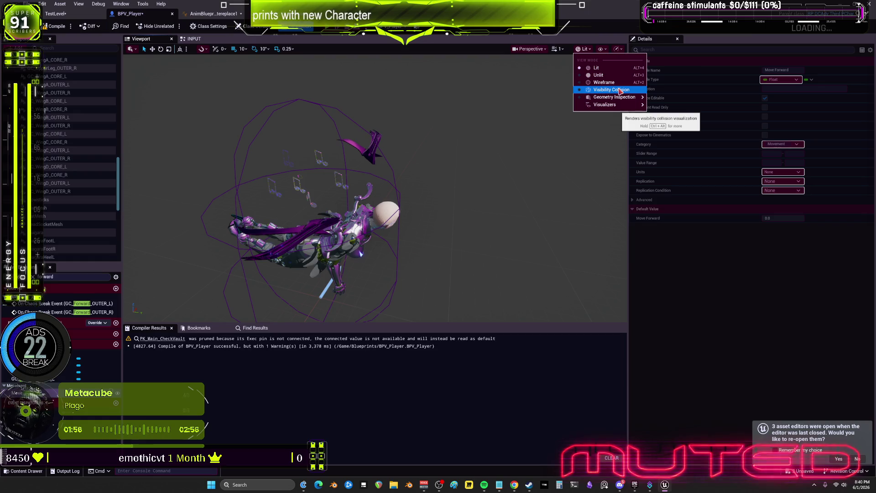
left_click(621, 90)
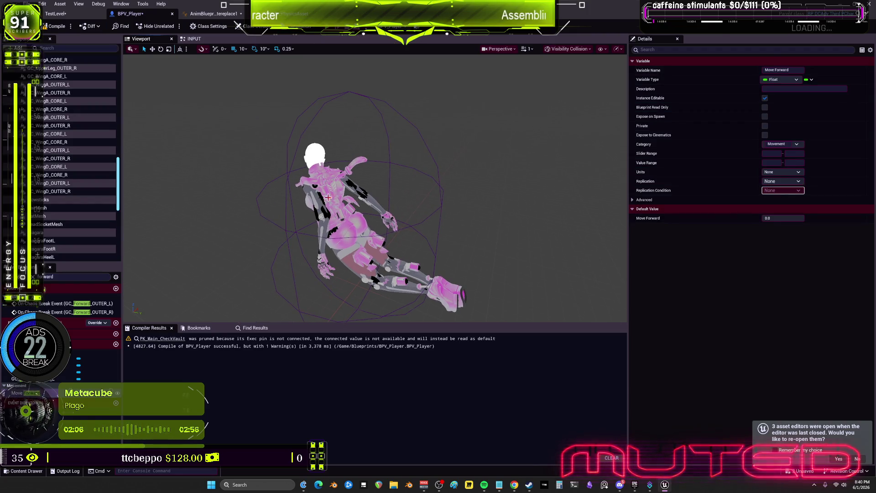
Select GC_WingB_CORE_L and switch the viewport to clay shading
left_click(51, 175)
left_click(51, 101)
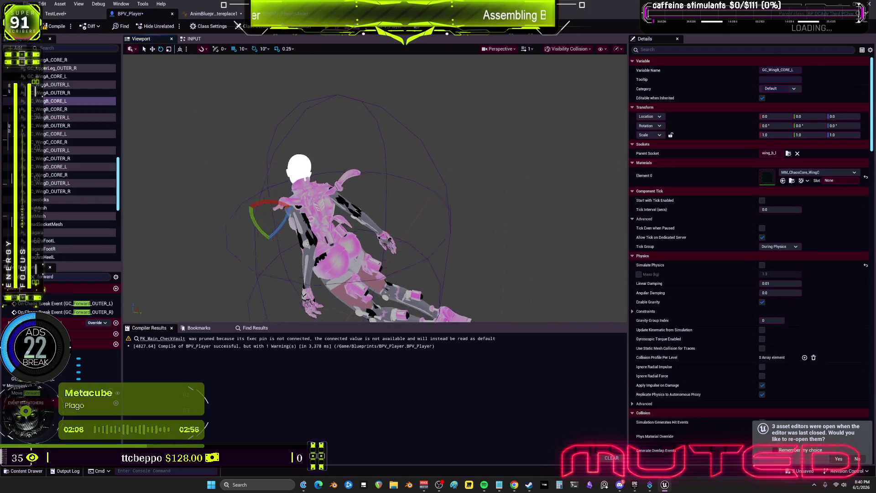
left_click(595, 49)
mouse_move(592, 98)
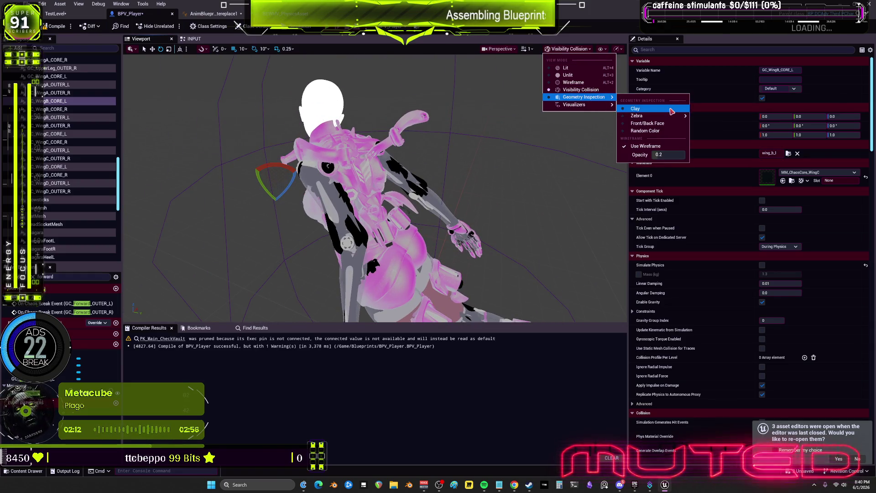
left_click(671, 110)
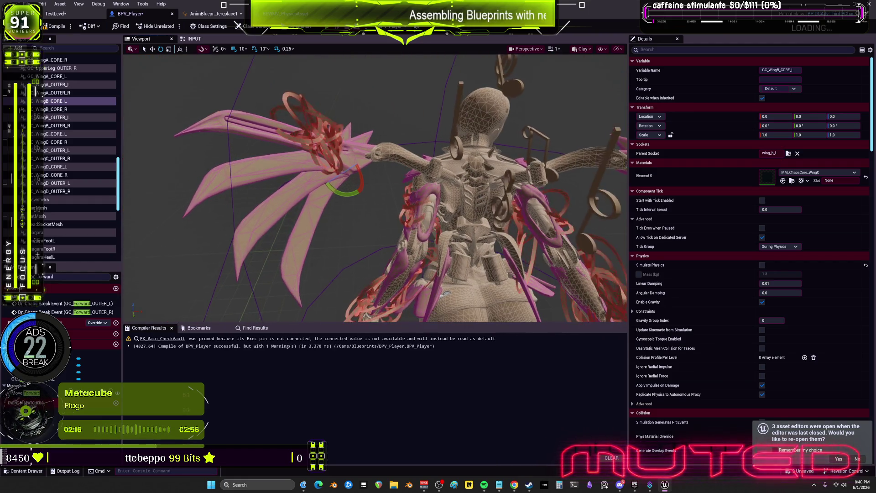
Inspect the GC_WingB_OUTER_R, GC_WingB_CORE_L, GC_WingD_OUTER_L and GC_WingA_CORE_R wing components
left_click(50, 125)
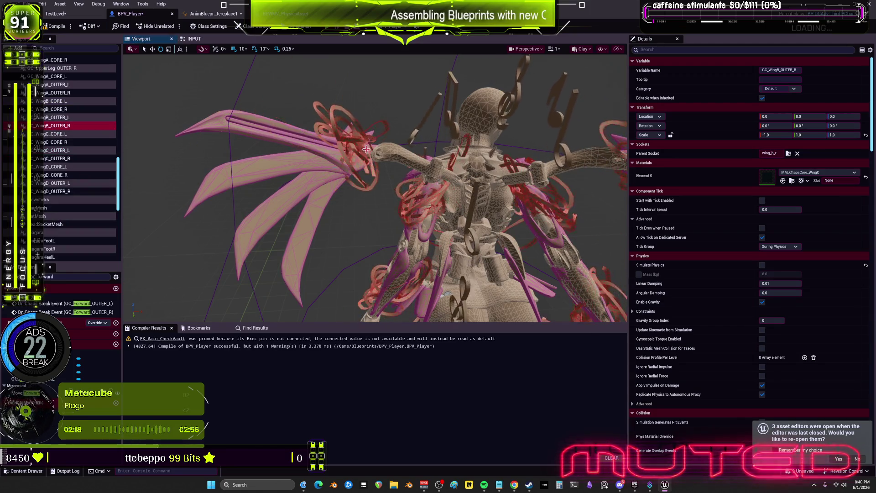
left_click_drag(366, 148, 419, 142)
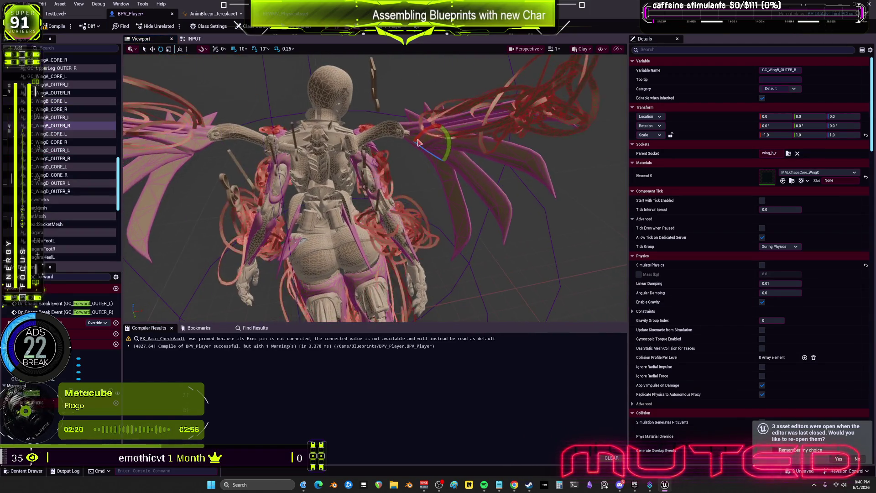
left_click(50, 101)
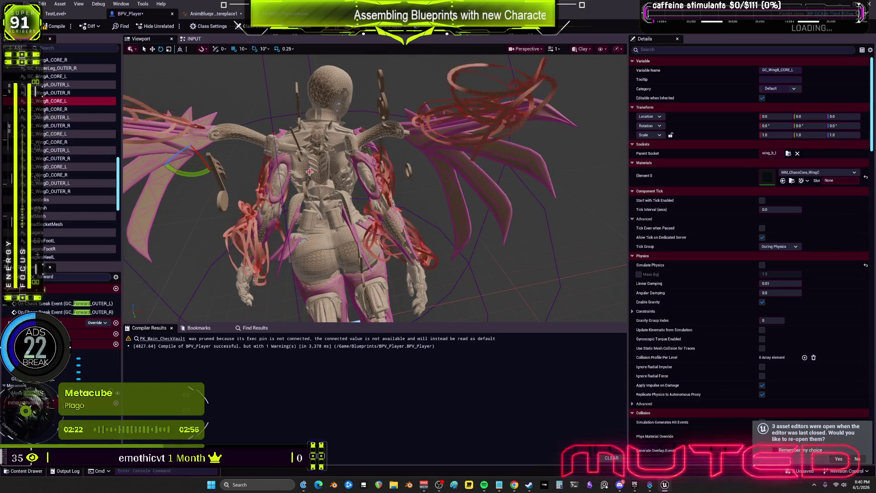
left_click_drag(310, 172, 285, 175)
left_click(45, 184)
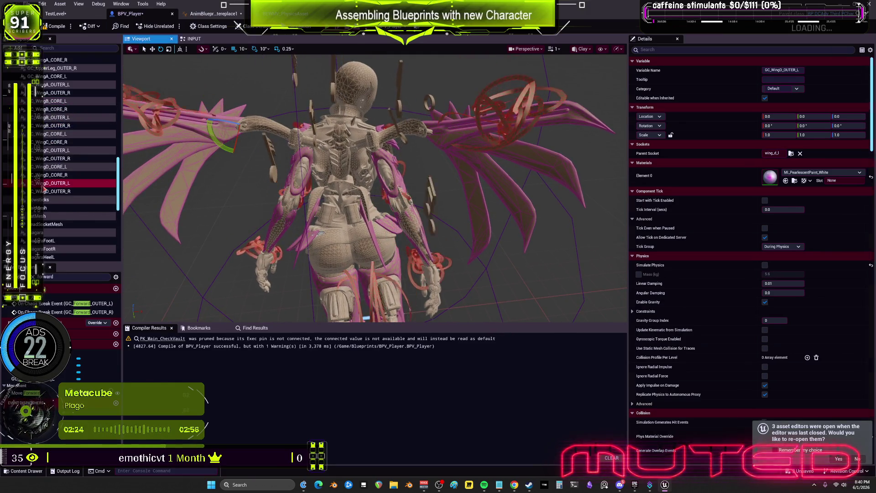
scroll(45, 189, "up", 5)
left_click(46, 169)
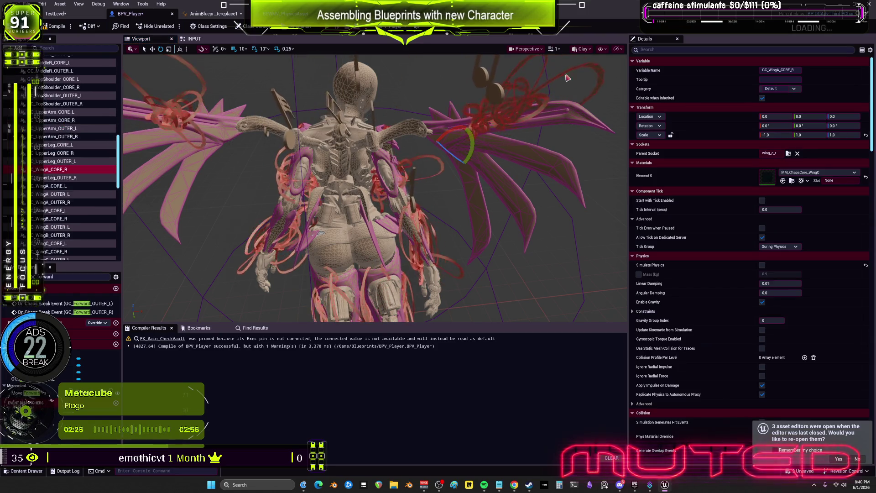
Switch the viewport to wireframe view
left_click(584, 49)
mouse_move(631, 109)
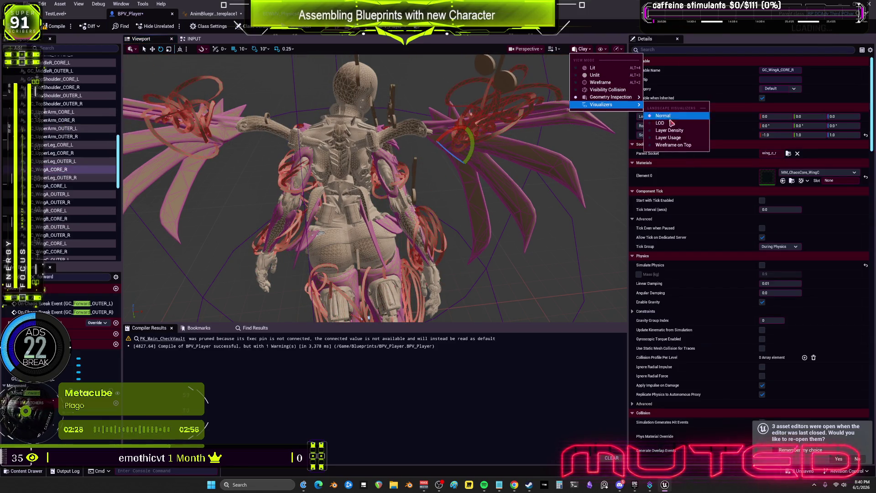
left_click(690, 138)
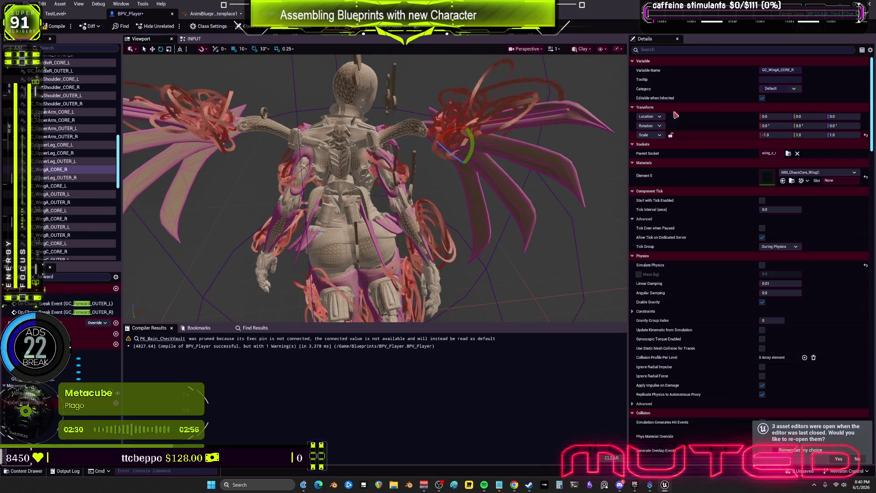
left_click(584, 50)
mouse_move(616, 104)
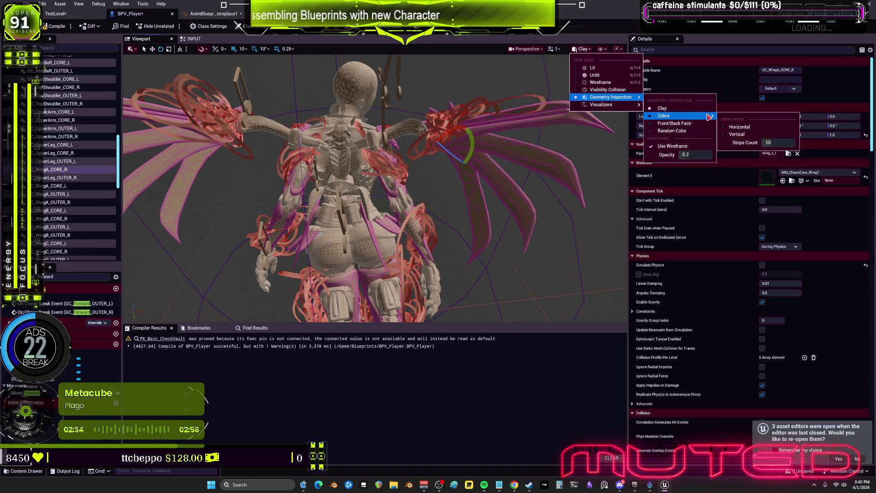
left_click(699, 112)
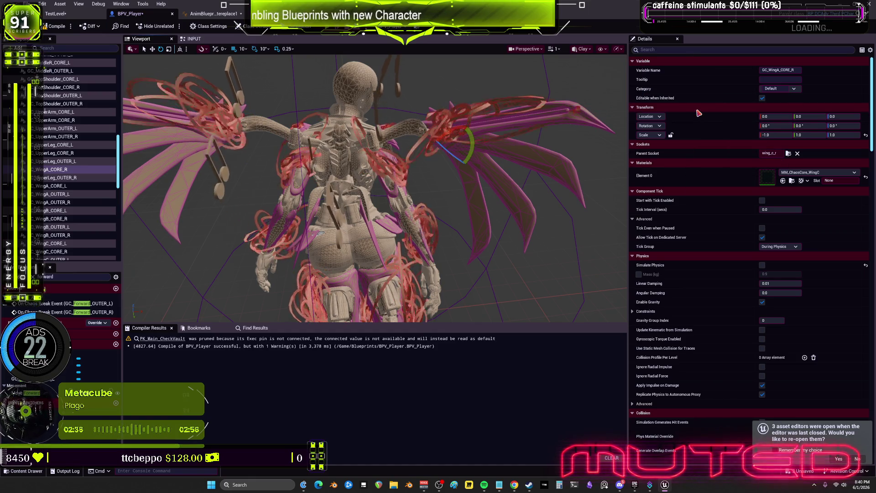
left_click(582, 49)
left_click(615, 83)
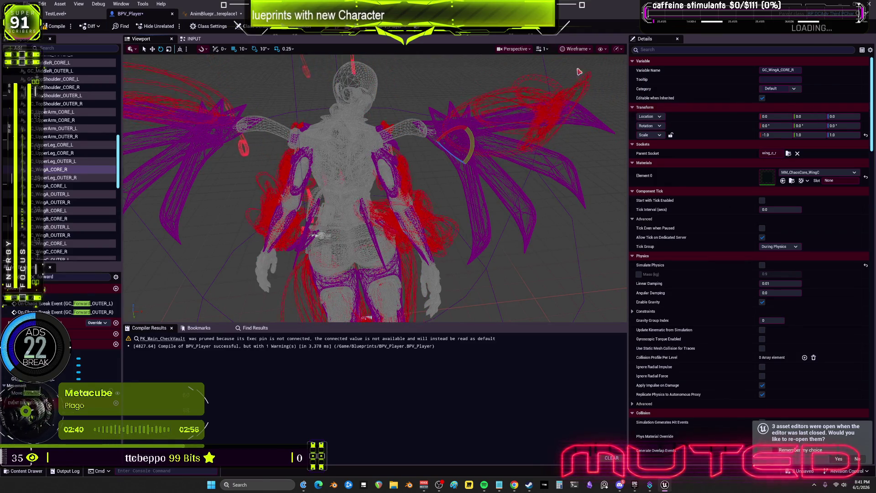
Render the character unlit, then with full lighting
left_click(576, 50)
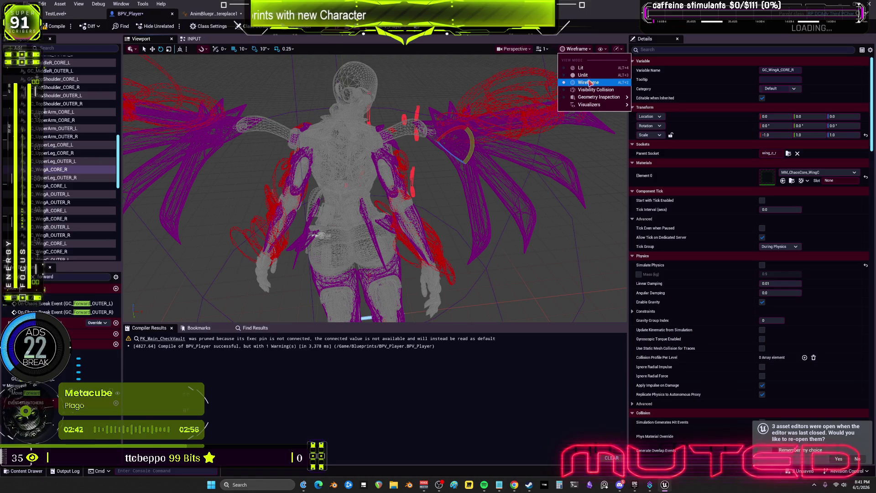
left_click(589, 80)
left_click(581, 49)
left_click(593, 69)
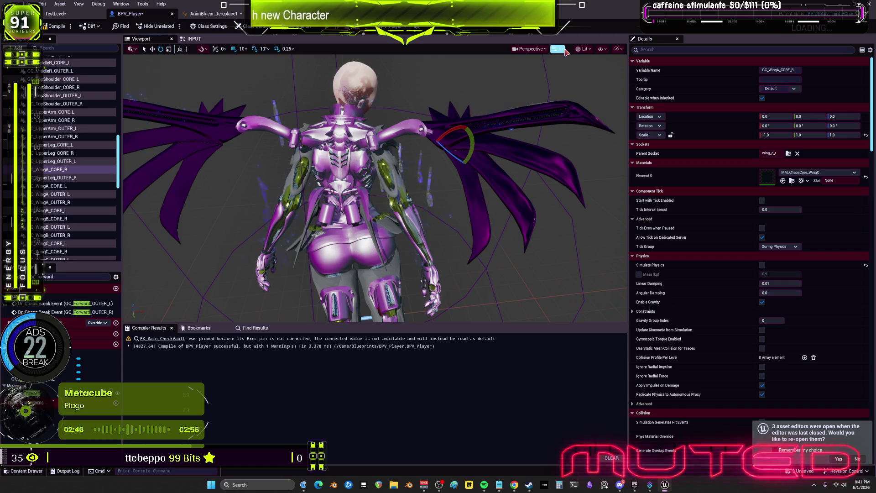
Try the Layer Density and LOD visualizers, ending on Wireframe on Top
left_click(583, 49)
mouse_move(615, 105)
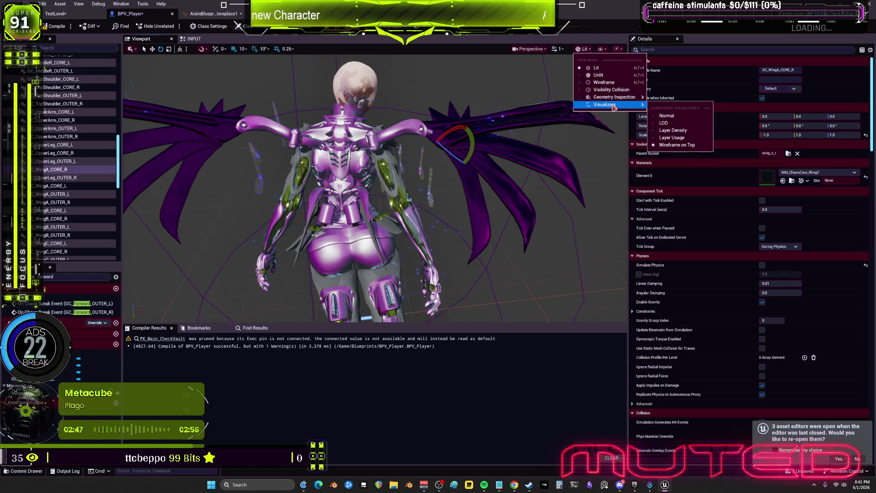
left_click(673, 131)
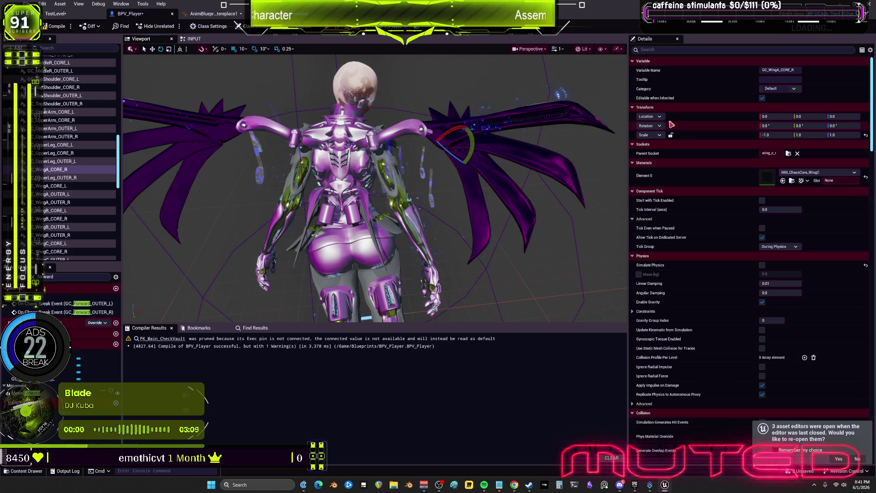
left_click(583, 49)
mouse_move(625, 109)
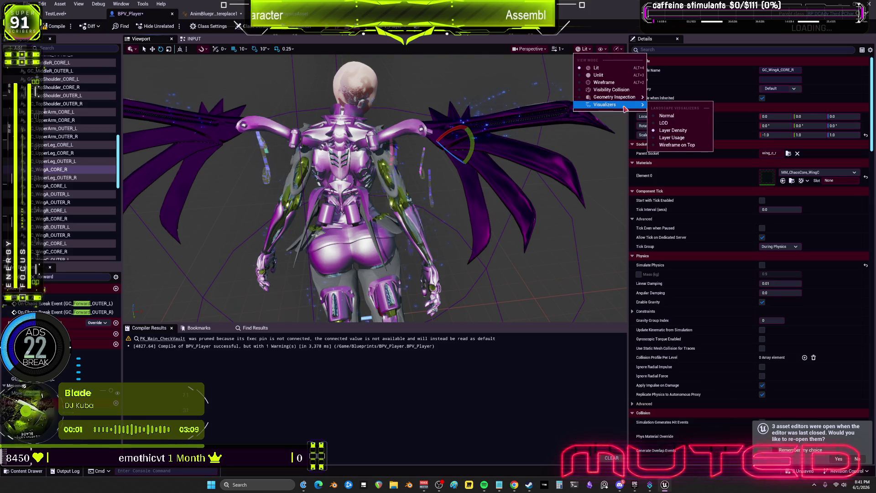
left_click(667, 123)
left_click(583, 49)
mouse_move(615, 109)
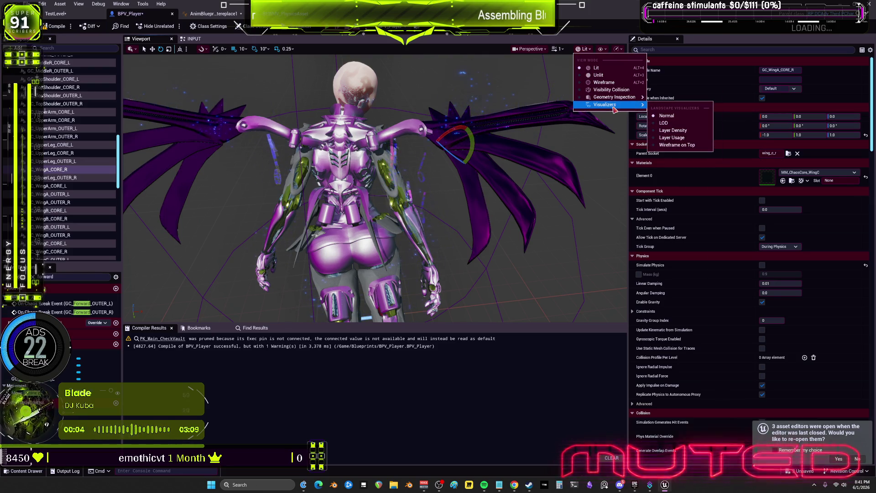
left_click(673, 145)
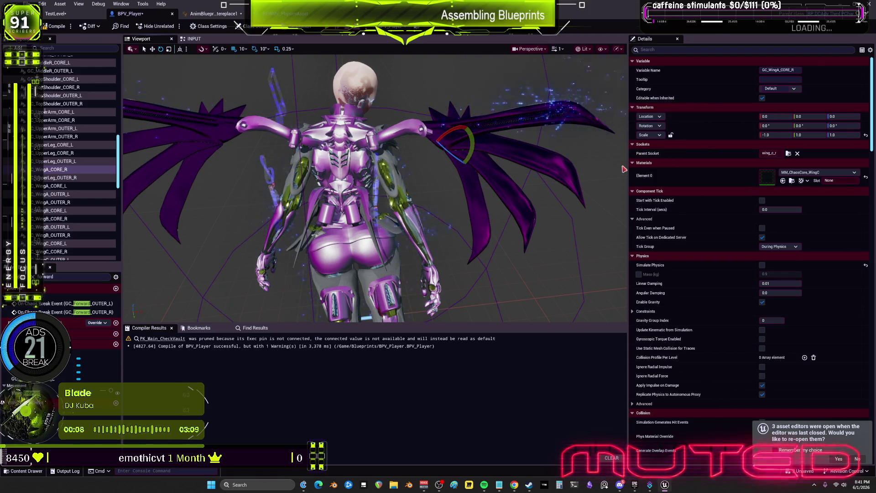
Orbit around the winged character, frame it with F, and return to the level
mouse_move(376, 214)
left_mouse_down()
mouse_move(306, 204)
mouse_move(263, 153)
left_mouse_up()
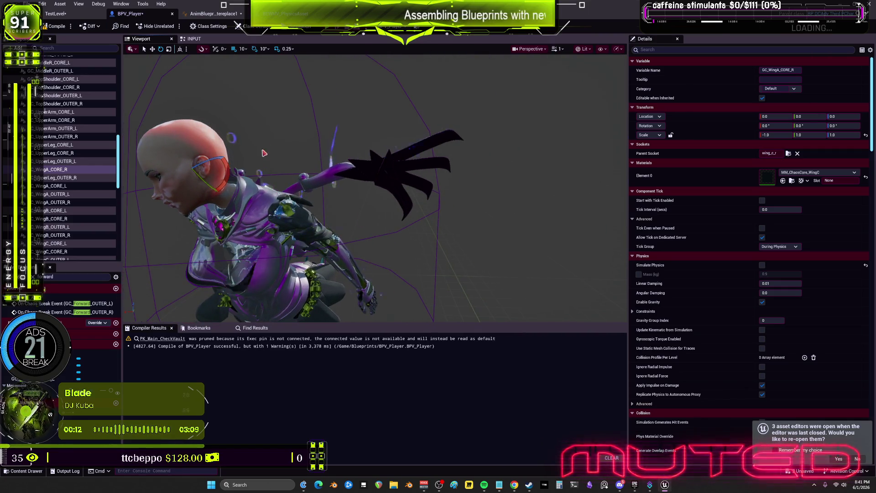
mouse_move(321, 41)
left_mouse_down()
mouse_move(391, 132)
mouse_move(384, 168)
left_mouse_up()
key("f")
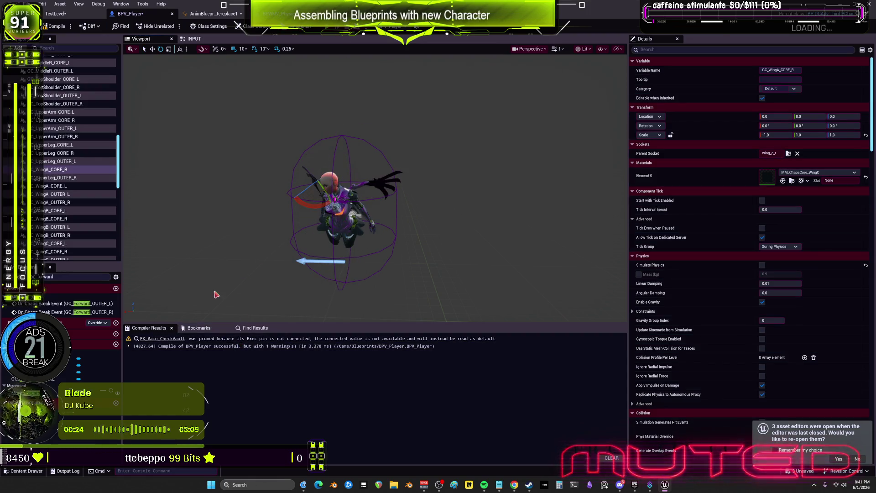
left_click(55, 13)
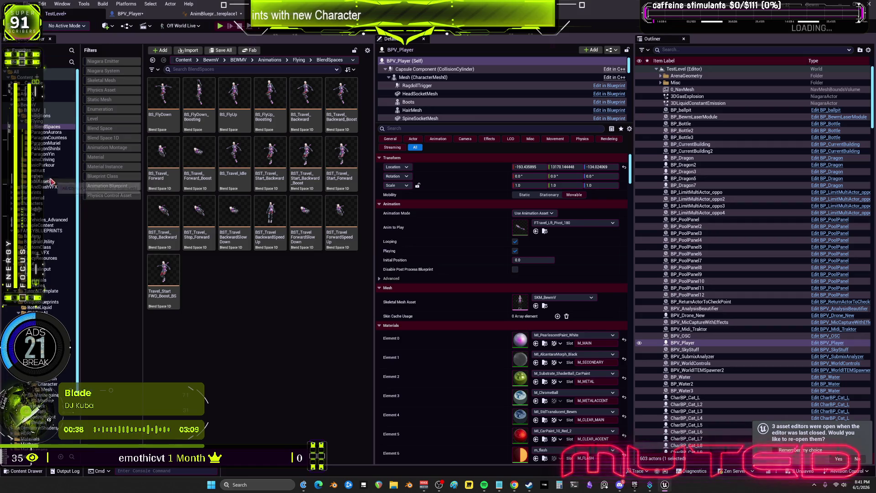
Browse the BewmV and ClubBewm folders and select the BP_BewmLaserModule blueprint
left_click(46, 104)
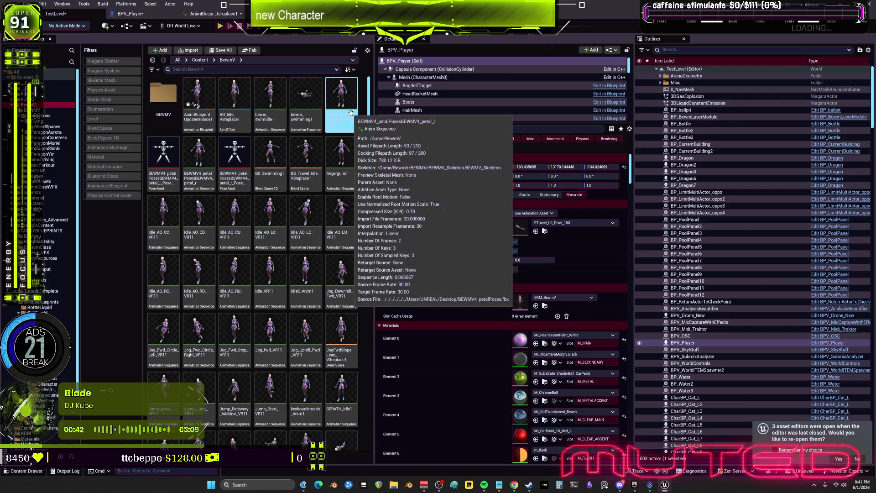
mouse_move(371, 111)
left_mouse_down()
mouse_move(373, 438)
mouse_move(361, 146)
left_mouse_up()
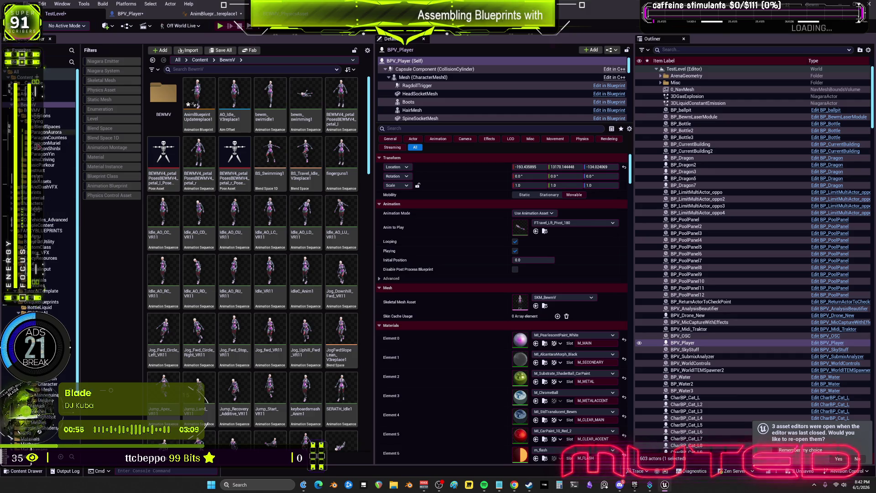
left_click(40, 210)
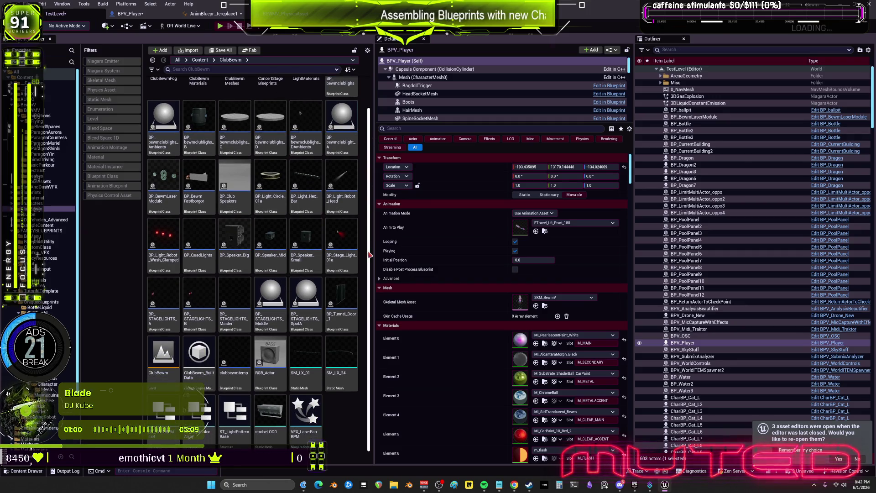
left_click(165, 207)
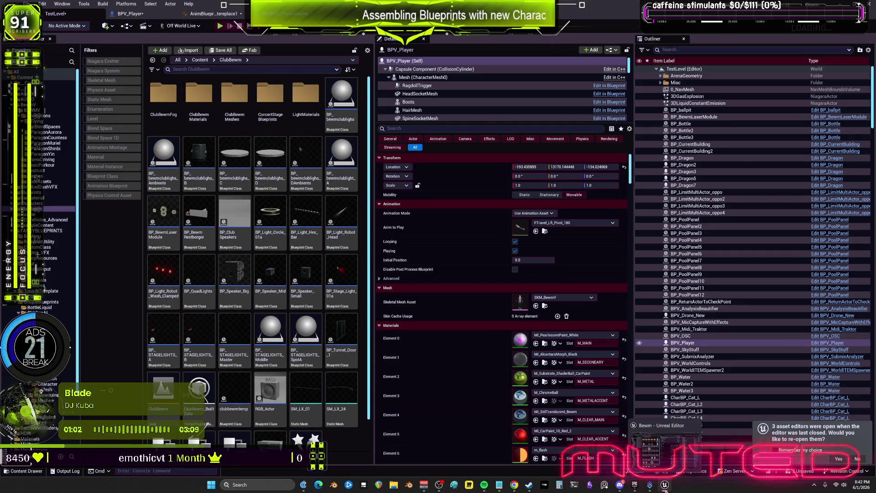
Save all modified assets and select the aaaaaaaaaa project in the launcher library
left_click(658, 453)
left_click(41, 4)
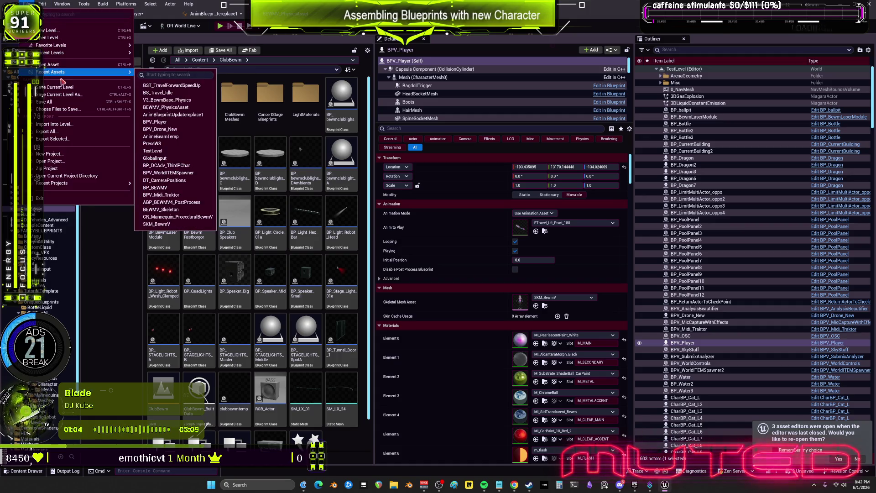
left_click(59, 92)
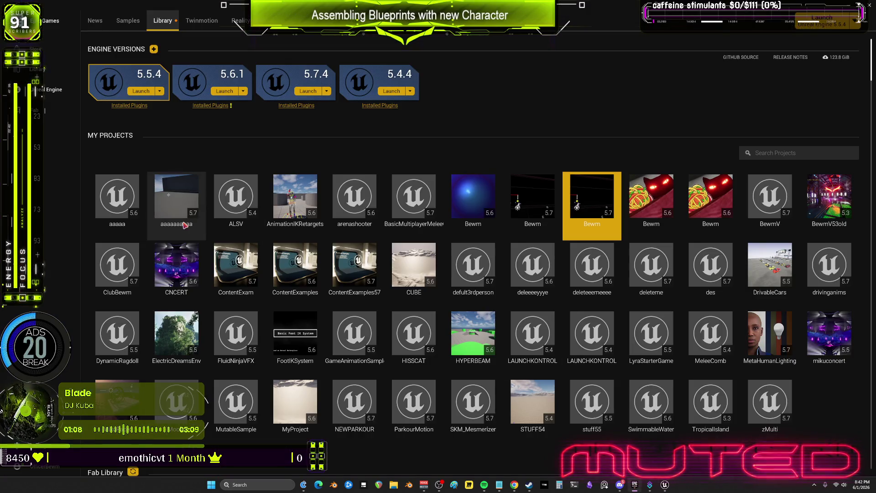
left_click(186, 203)
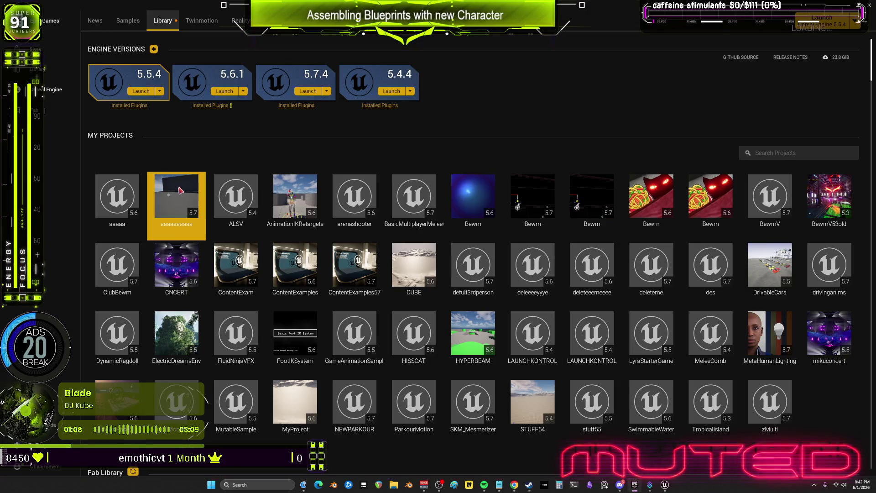
Launch the aaaaaaaaaa project and bring its new editor window forward
double_click(186, 199)
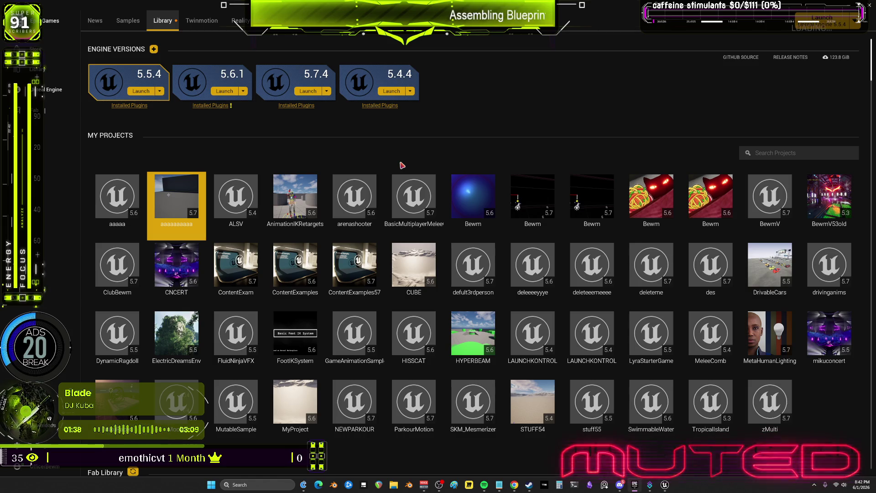
left_click(665, 488)
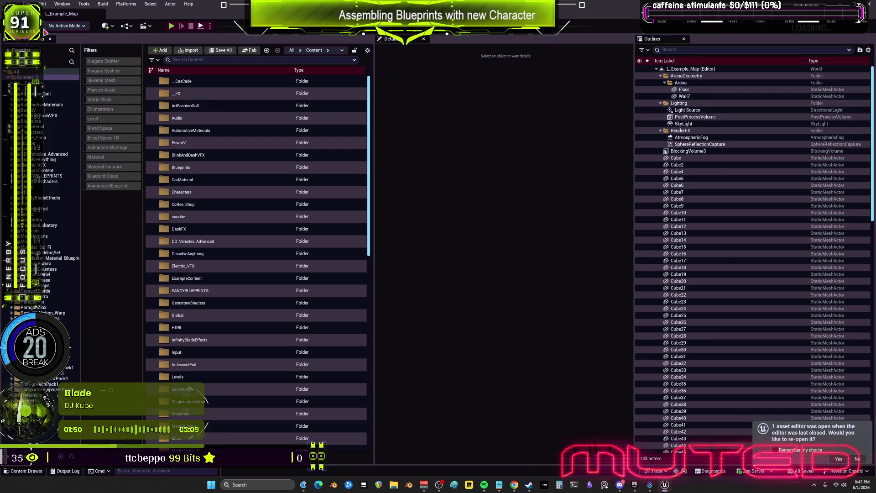
Search the content for 'bewm', filter to Blueprint Class, and open BP_BEWMV
scroll(867, 89, "down", 15)
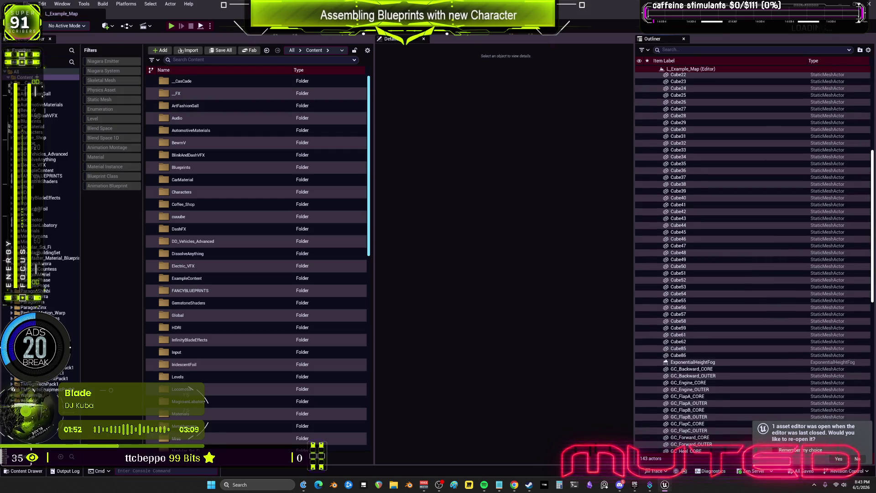
scroll(753, 247, "up", 10)
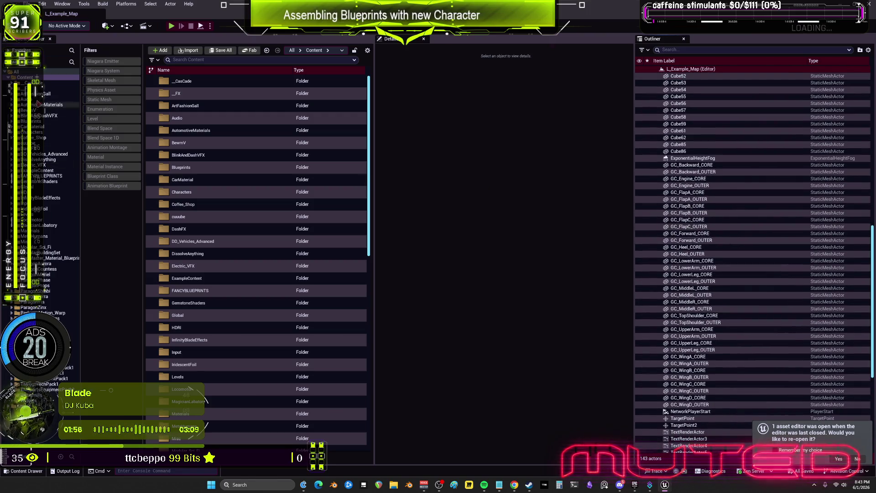
left_click(183, 59)
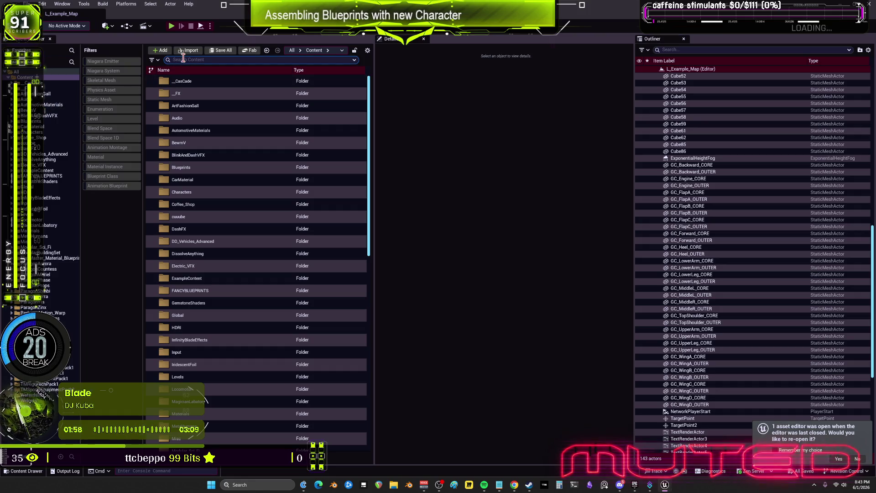
type("bewm")
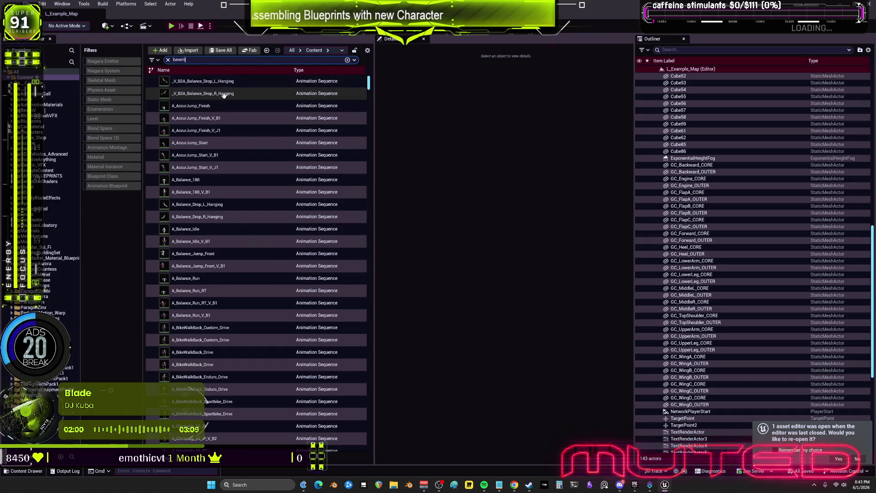
left_click_drag(368, 83, 393, 224)
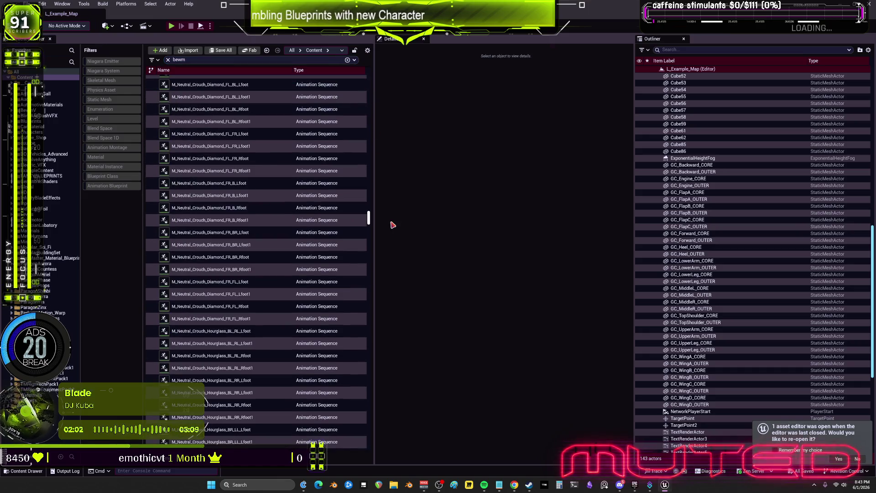
left_click(107, 176)
double_click(192, 83)
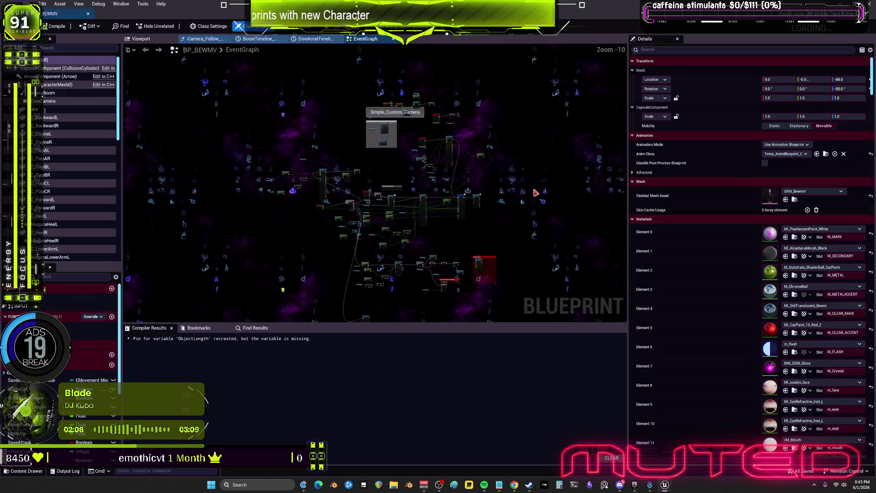
Select CharacterMesh0 and review its Physics, Collision and Events details
left_click(53, 85)
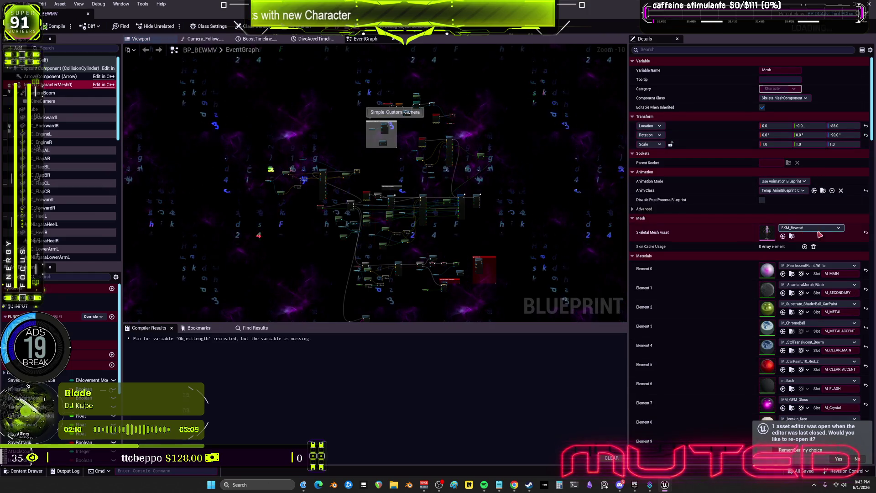
scroll(723, 251, "down", 3)
scroll(723, 251, "down", 10)
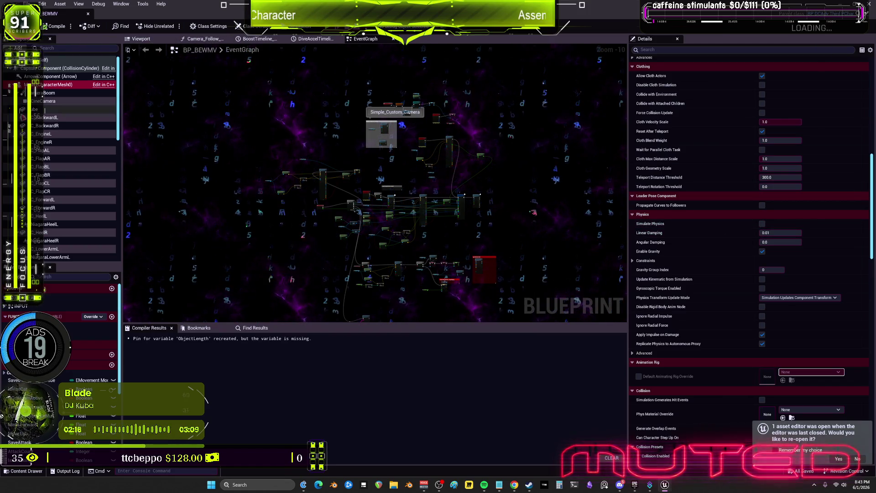
scroll(701, 265, "down", 6)
scroll(701, 264, "down", 12)
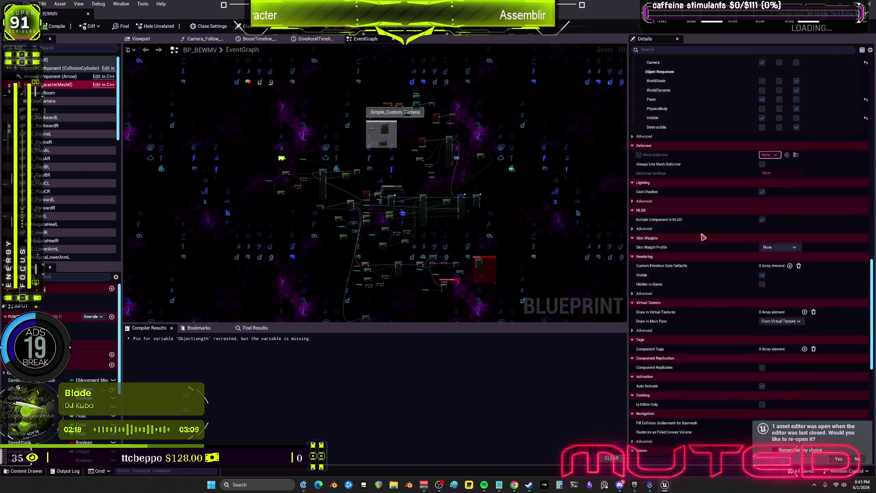